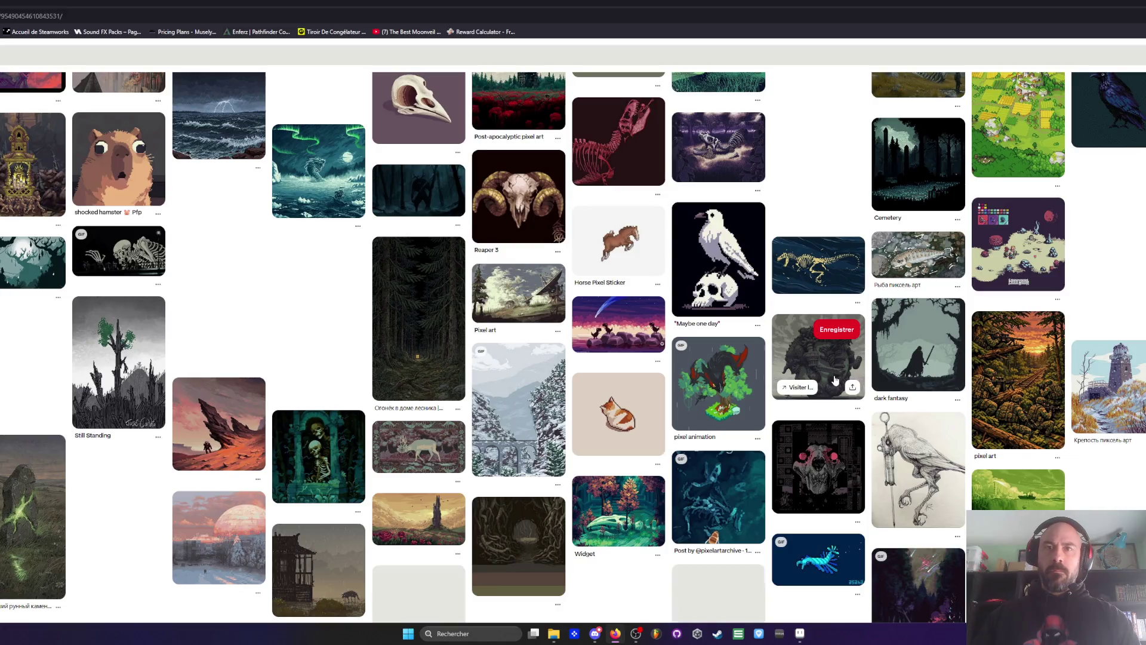
# Step: Open the pixelartarchive pin in a new tab, look it over, then return to the pin grid
pyautogui.scroll(-2, 835, 381)
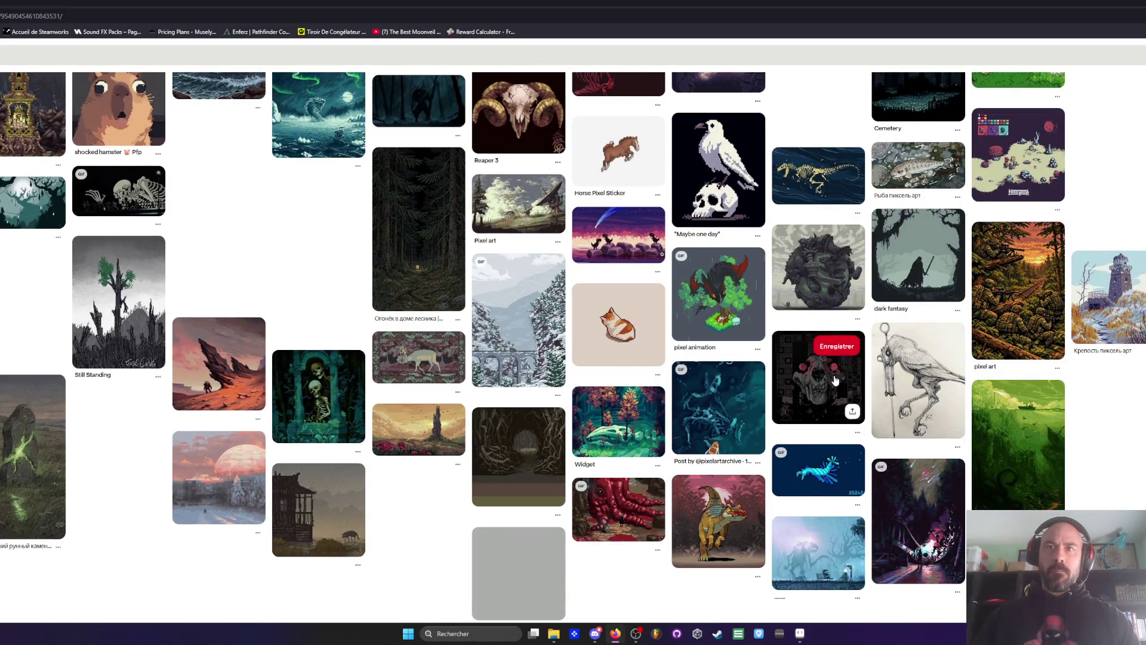
pyautogui.rightClick(705, 409)
pyautogui.click(701, 356)
pyautogui.scroll(-2, 701, 356)
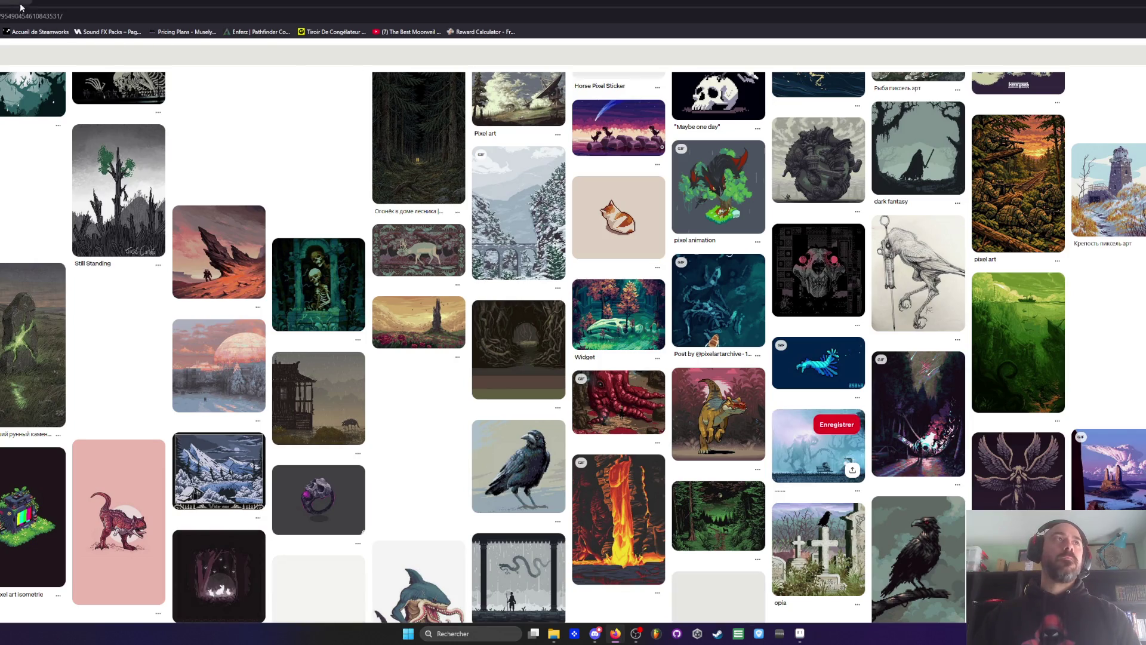
pyautogui.hotkey('alt', 'Left')
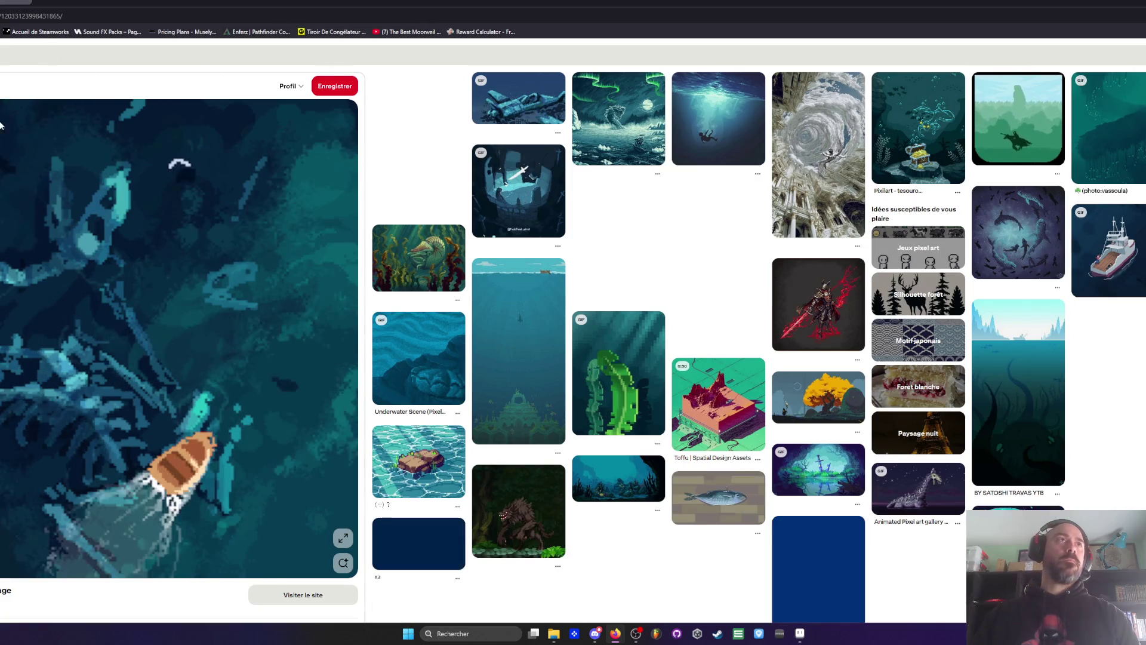
pyautogui.hotkey('alt', 'Left')
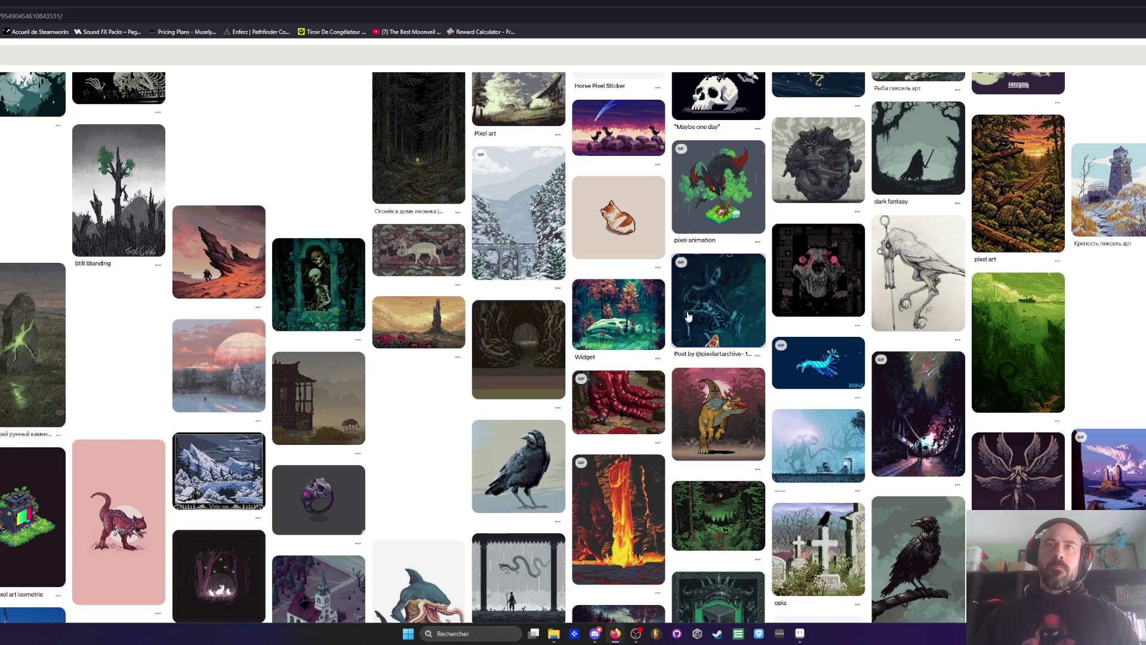
# Step: Open the Widget pin, the pixel-art forest with giant white bones among ruins
pyautogui.rightClick(619, 317)
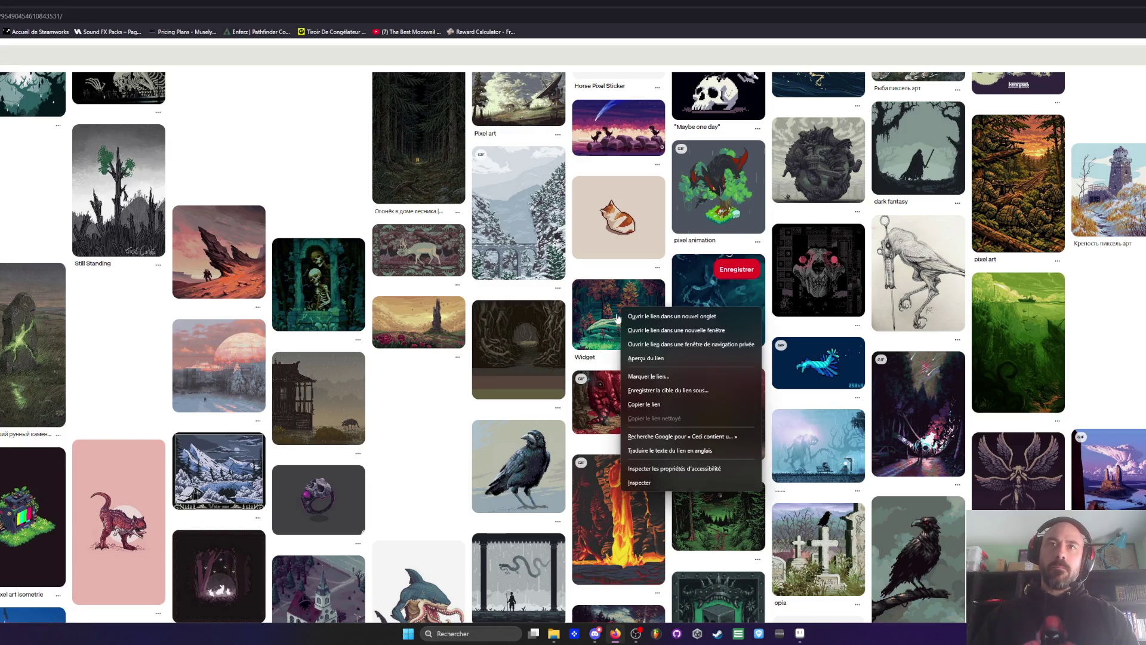
pyautogui.rightClick(619, 317)
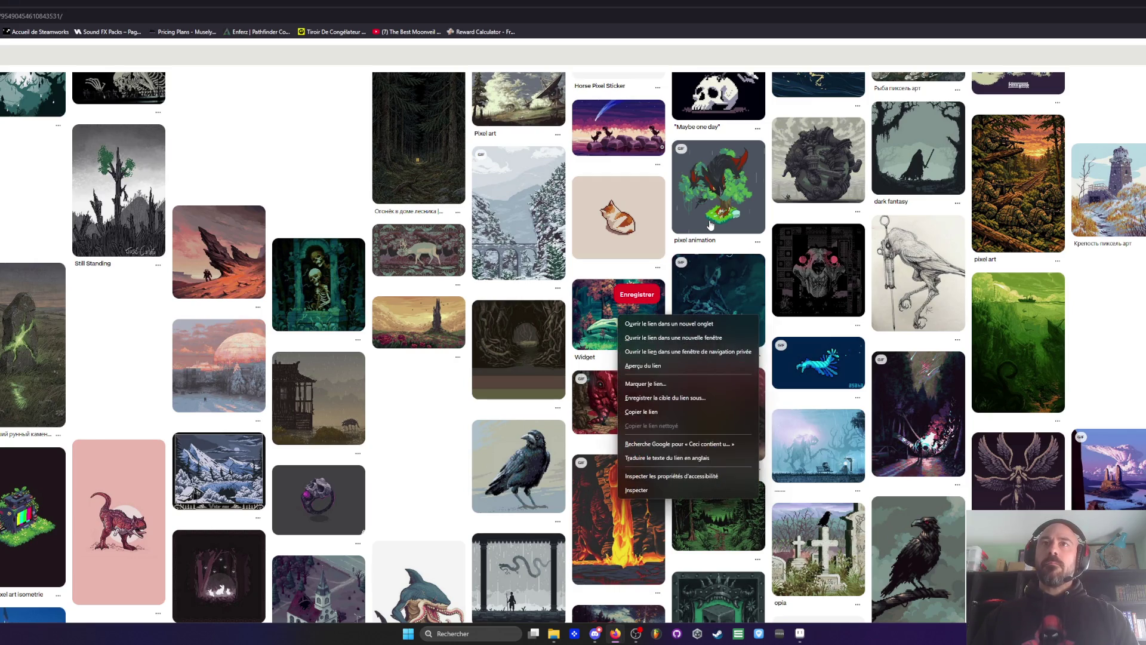
pyautogui.click(597, 316)
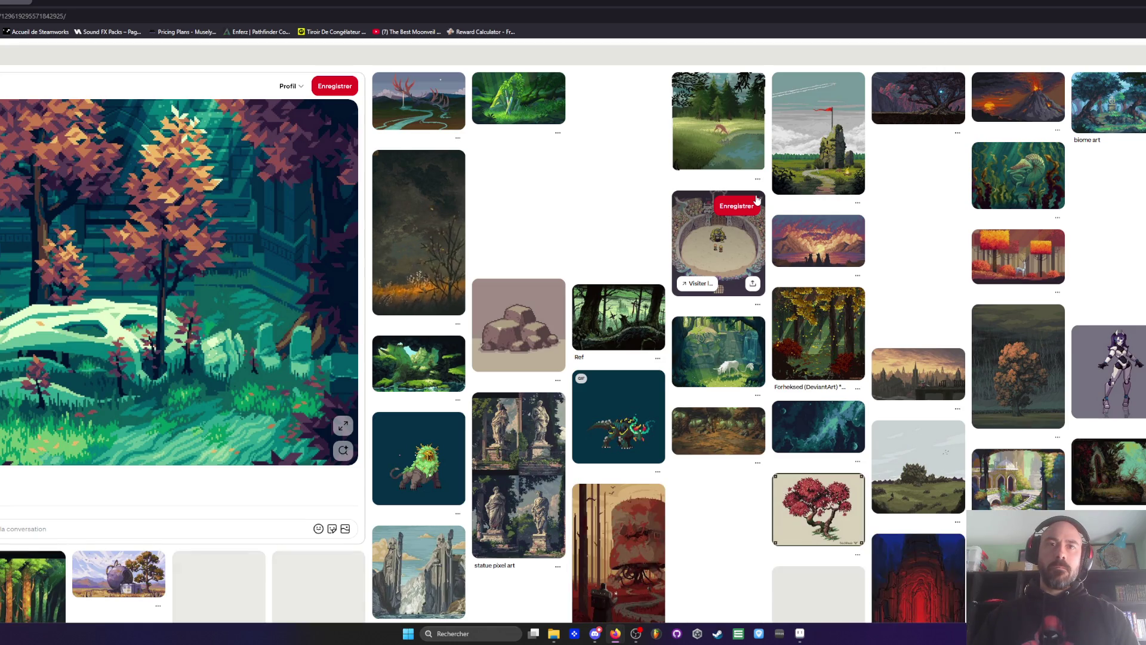
pyautogui.scroll(-2, 770, 320)
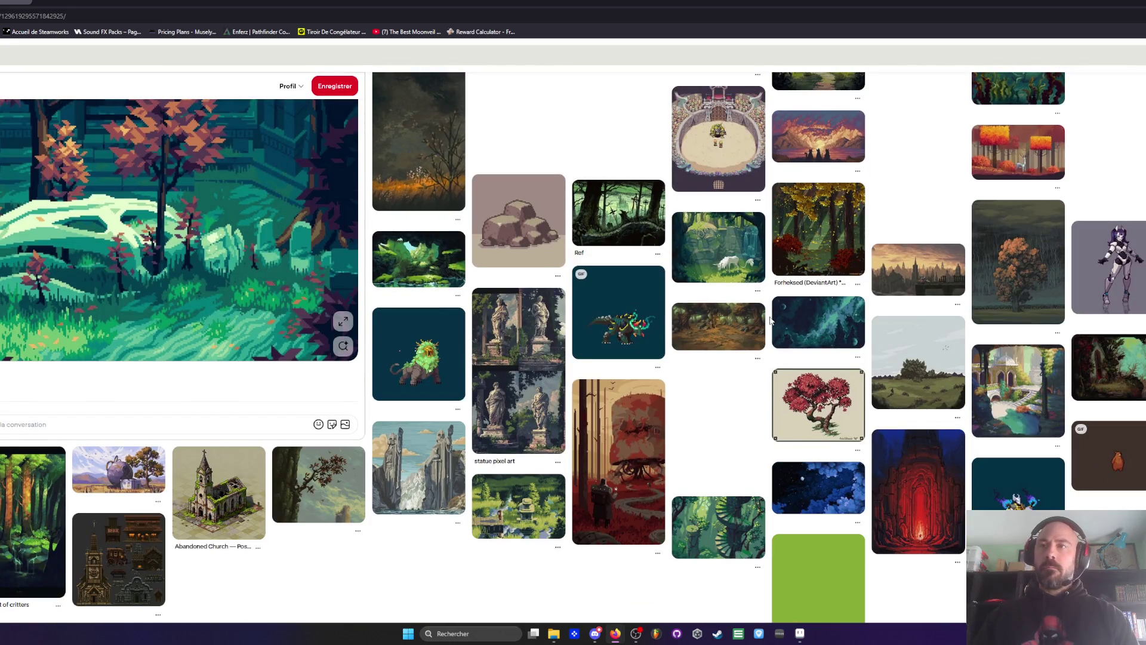
pyautogui.scroll(2, 770, 320)
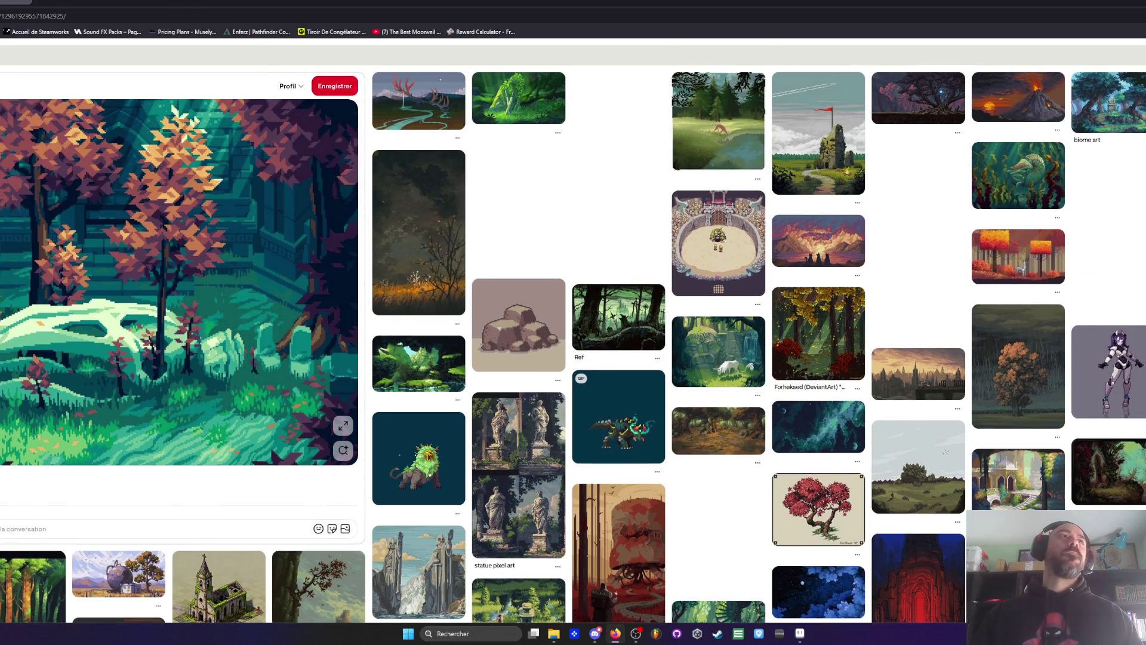
pyautogui.click(43, 2)
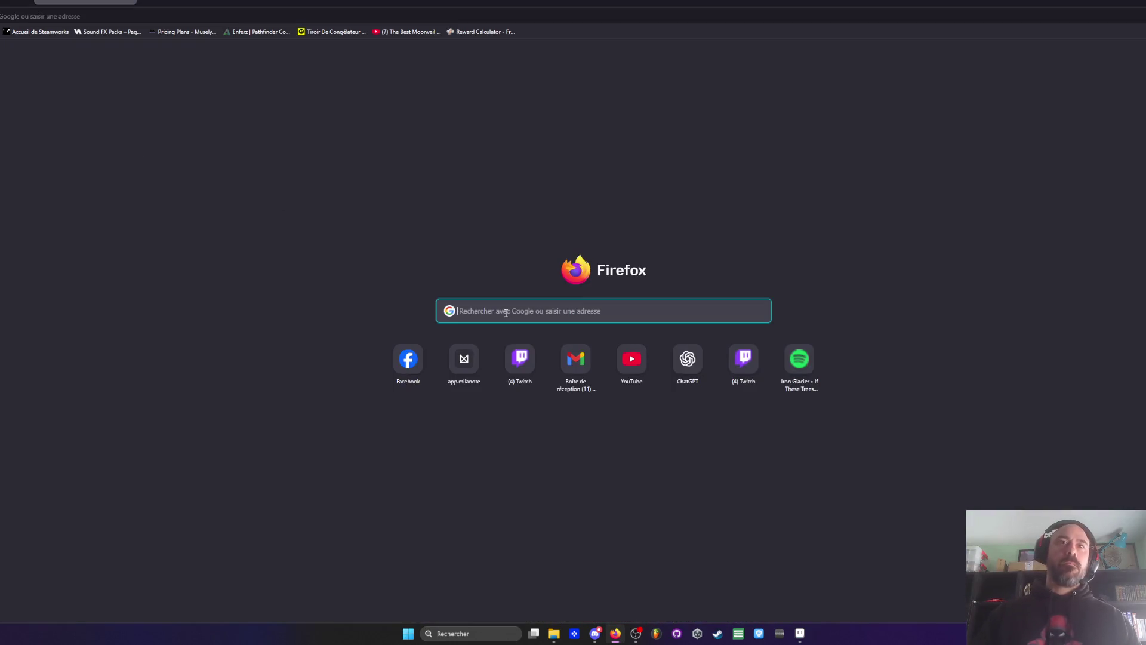
# Step: Search Google Images for 'chaumonte' and browse the pixel-art skull, ossuary and tomb results
pyautogui.write('chaumont')
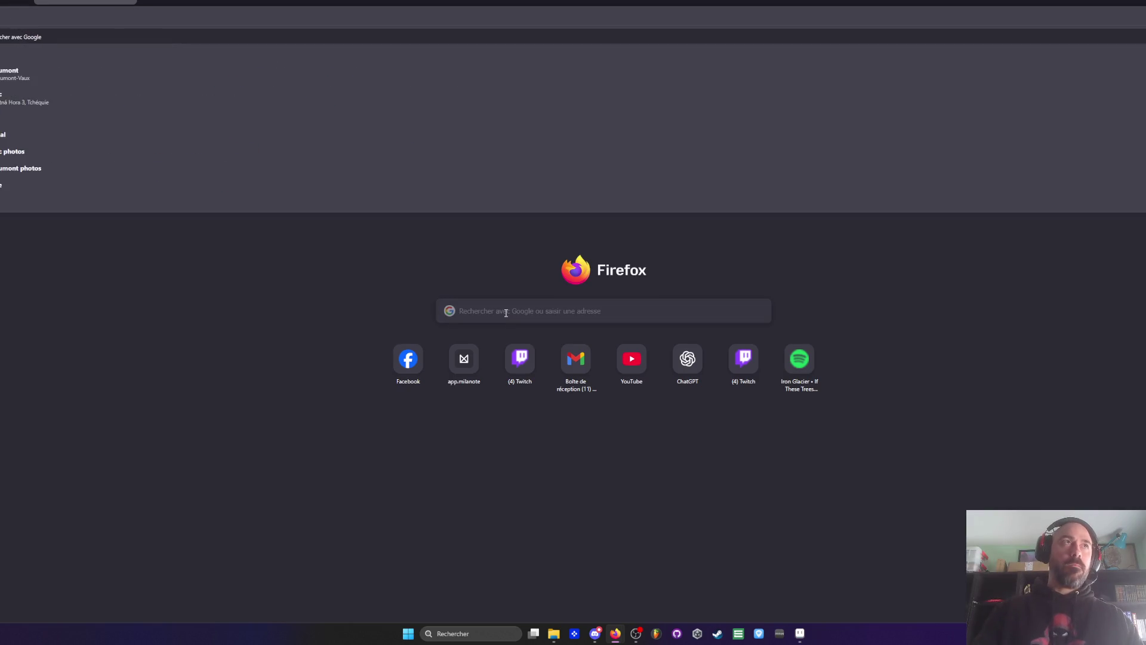
pyautogui.write('e')
pyautogui.press('Return')
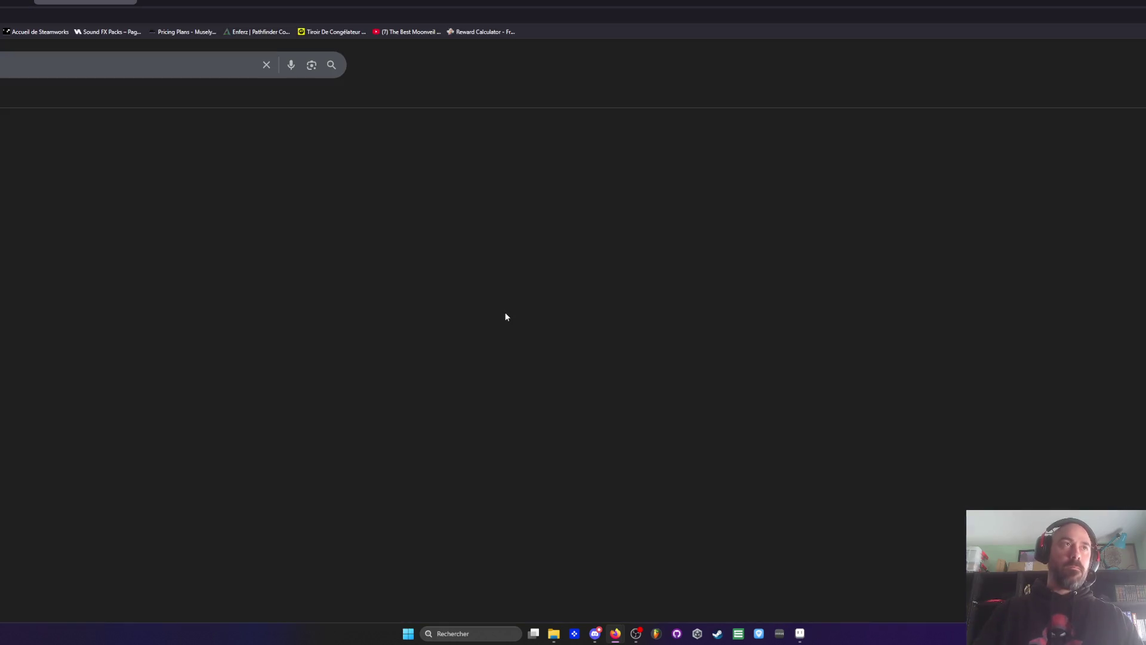
pyautogui.click(18, 238)
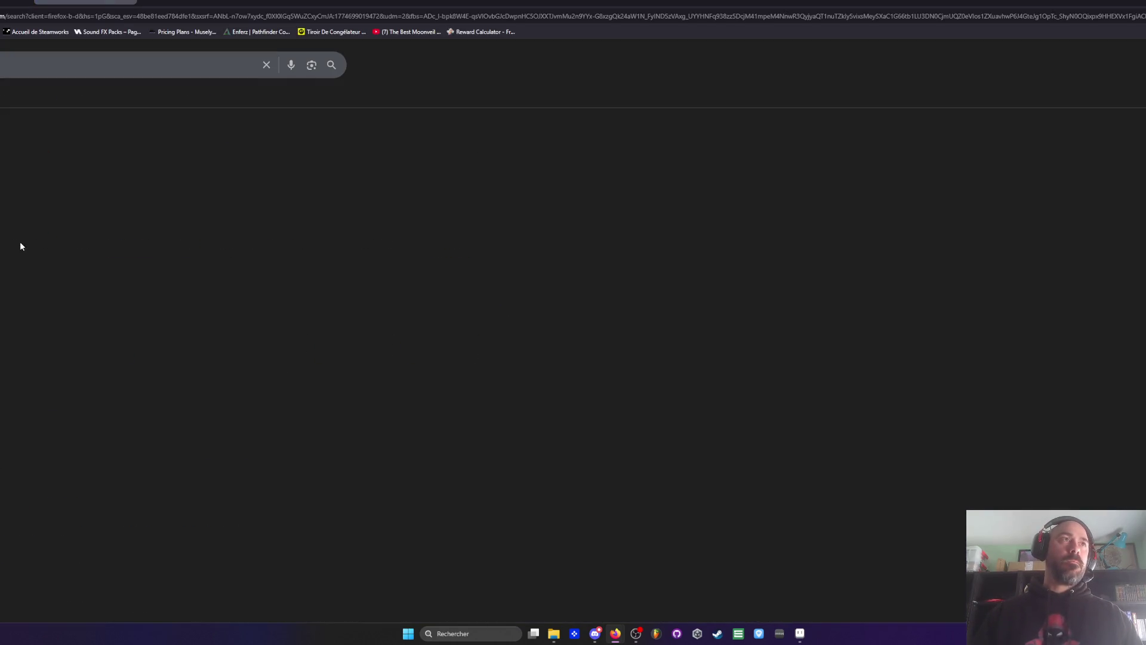
pyautogui.scroll(-3, 495, 354)
pyautogui.scroll(-6, 495, 354)
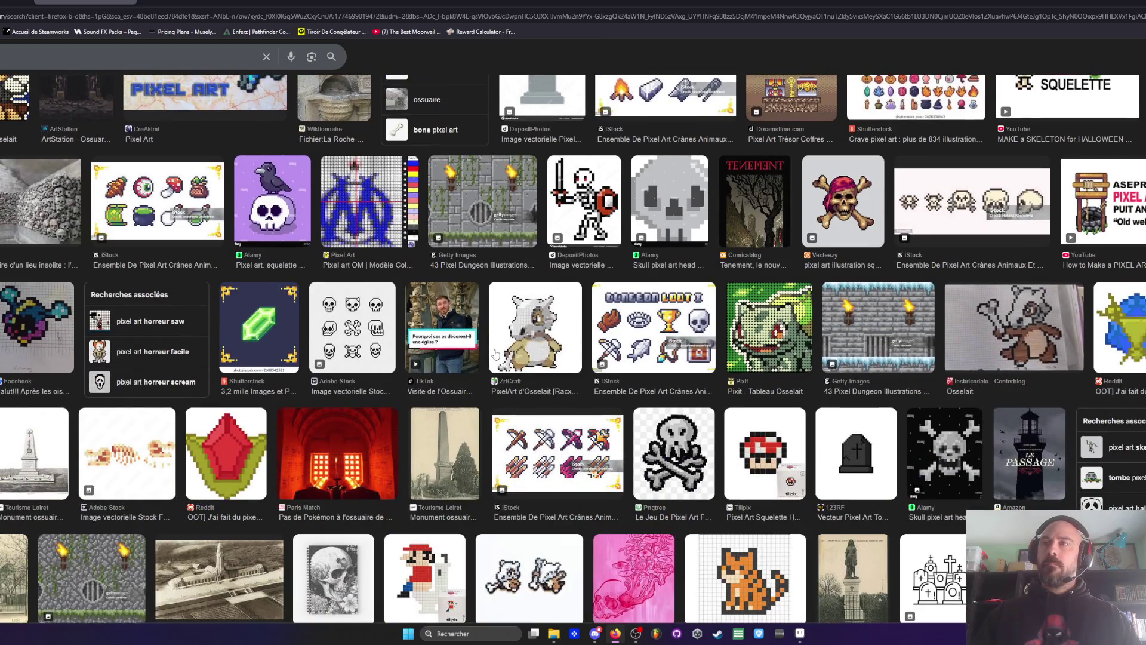
pyautogui.scroll(9, 495, 354)
pyautogui.click(149, 1)
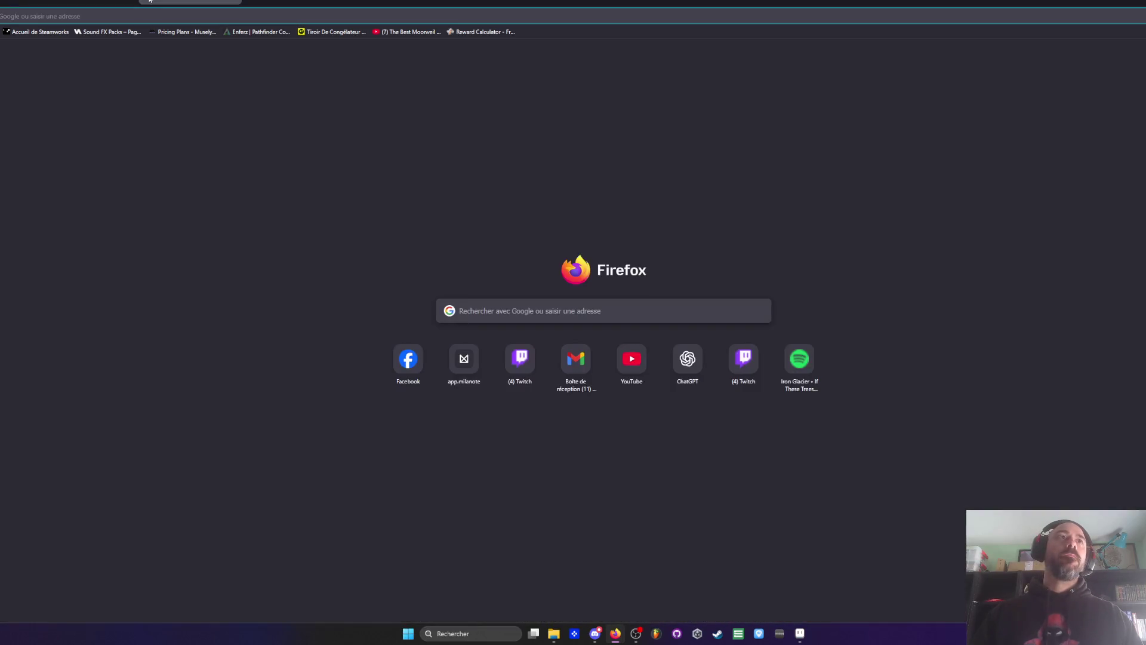
# Step: Search Google Images for the WoW kodo graveyard and preview the Wowpedia Kodo Graveyard image
pyautogui.click(483, 312)
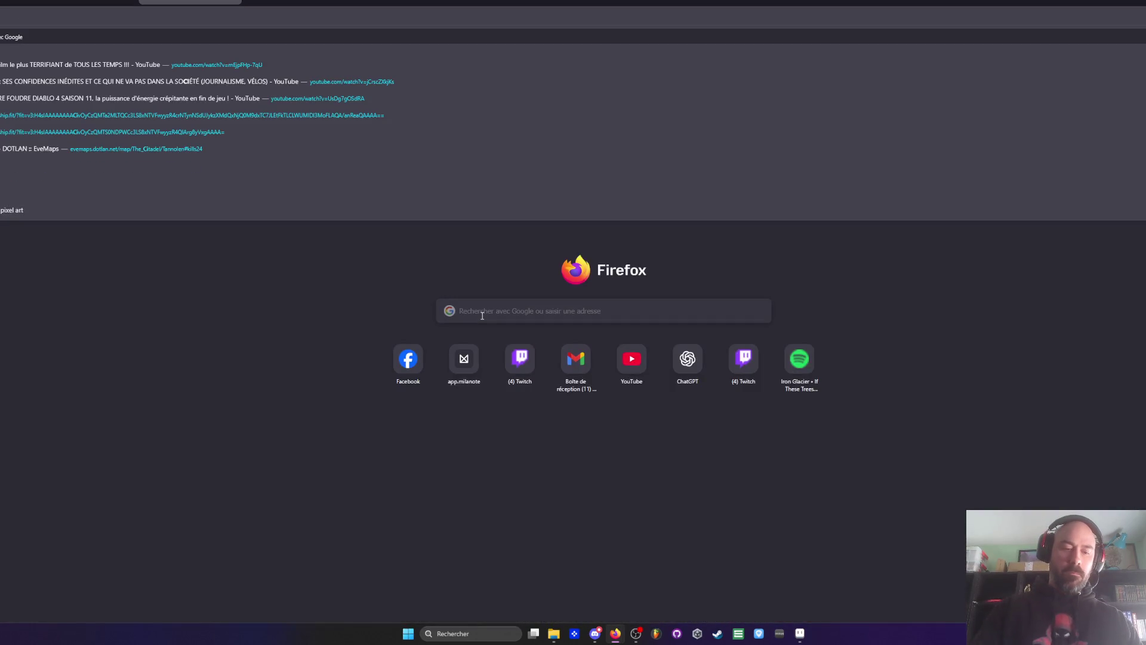
pyautogui.write('dofus')
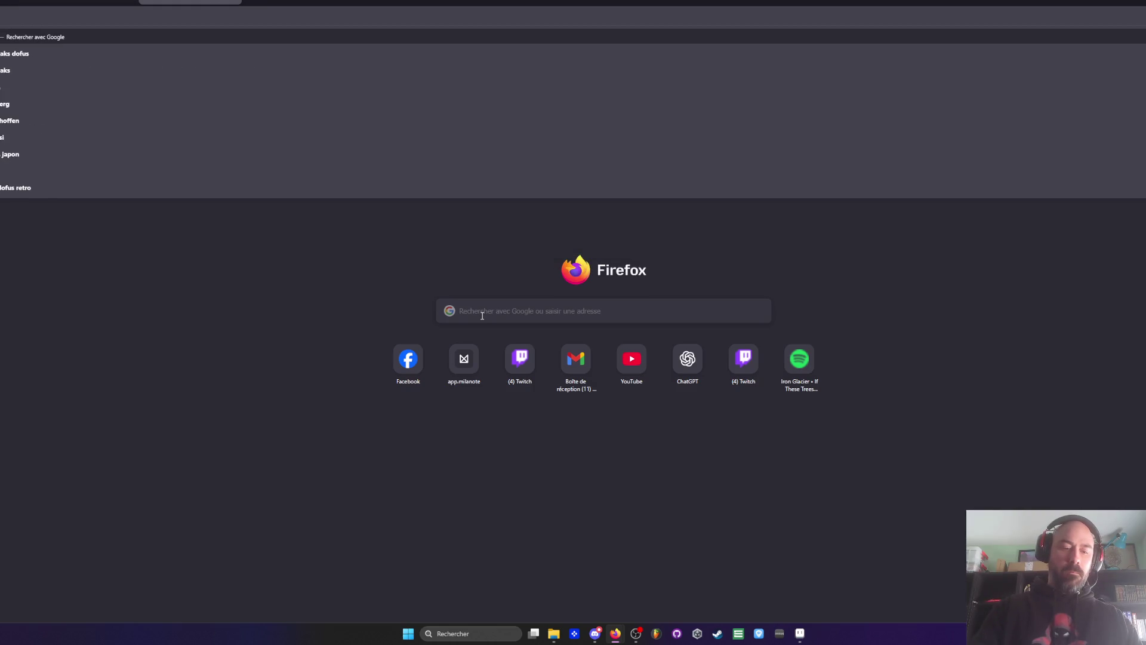
pyautogui.write('s w')
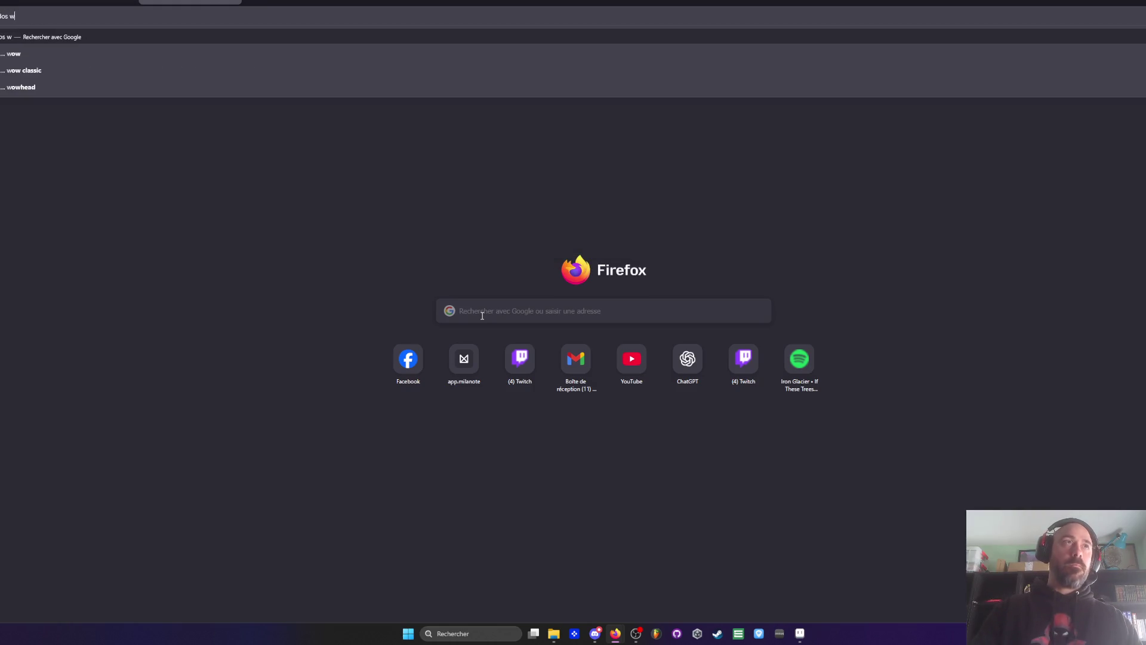
pyautogui.write('ow')
pyautogui.press('Return')
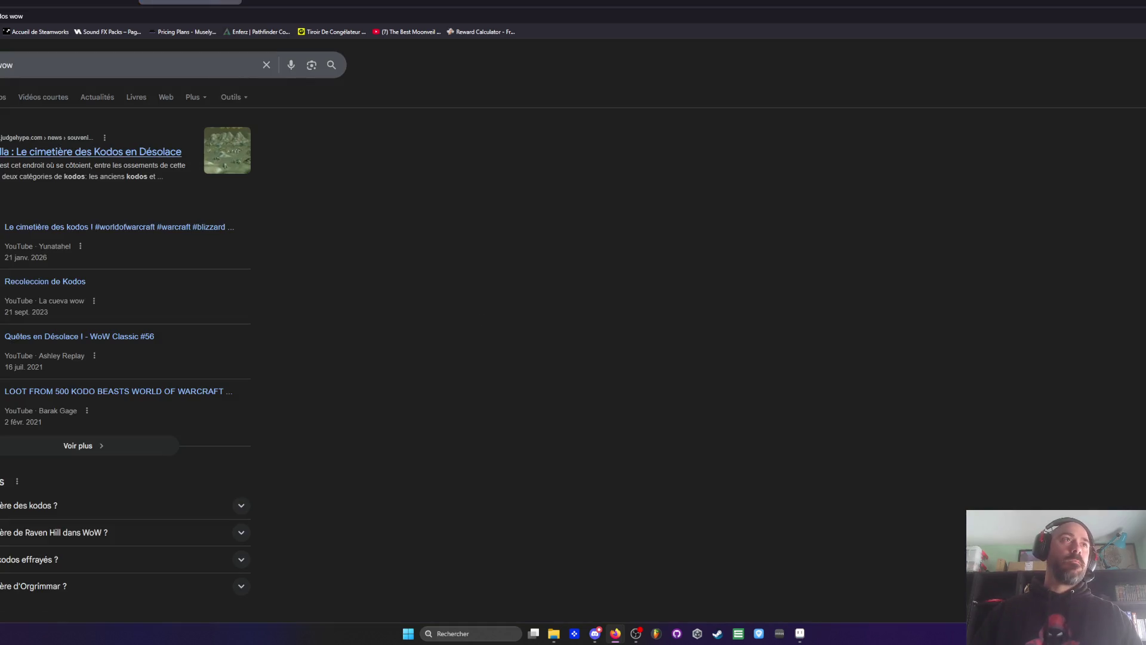
pyautogui.click(2, 97)
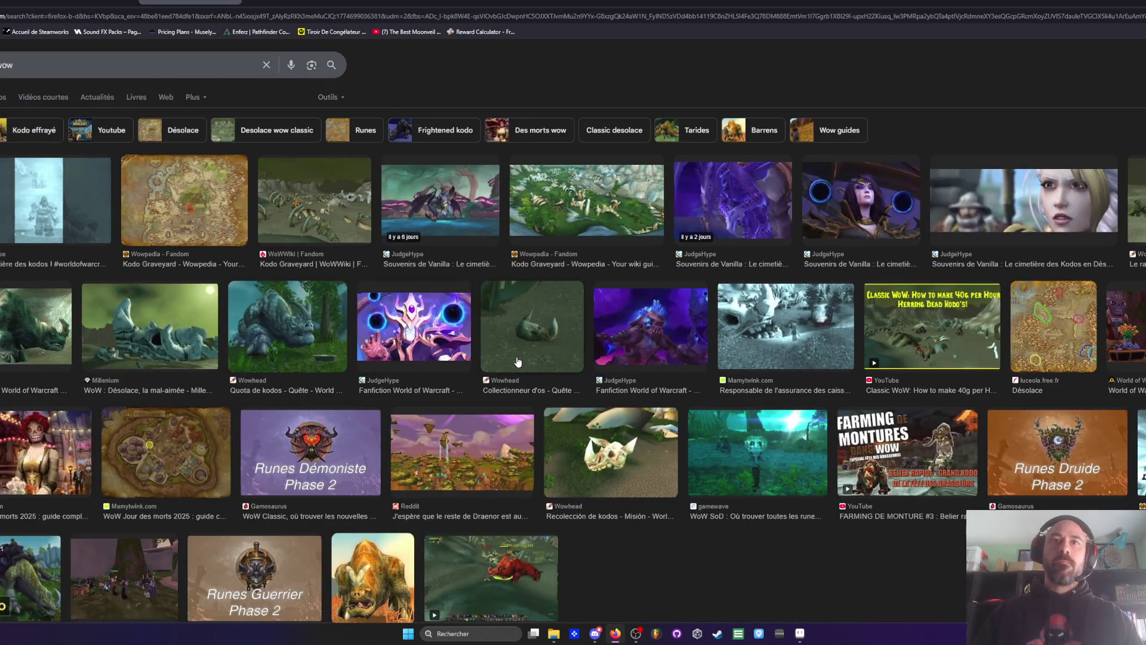
pyautogui.scroll(-1, 931, 305)
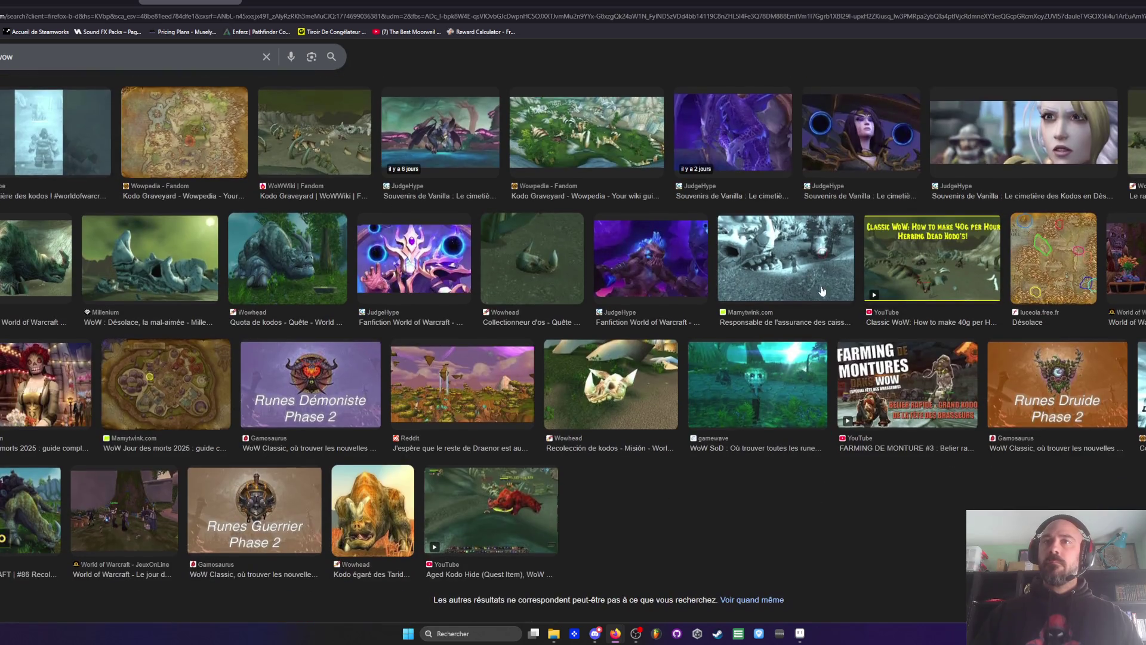
pyautogui.click(594, 132)
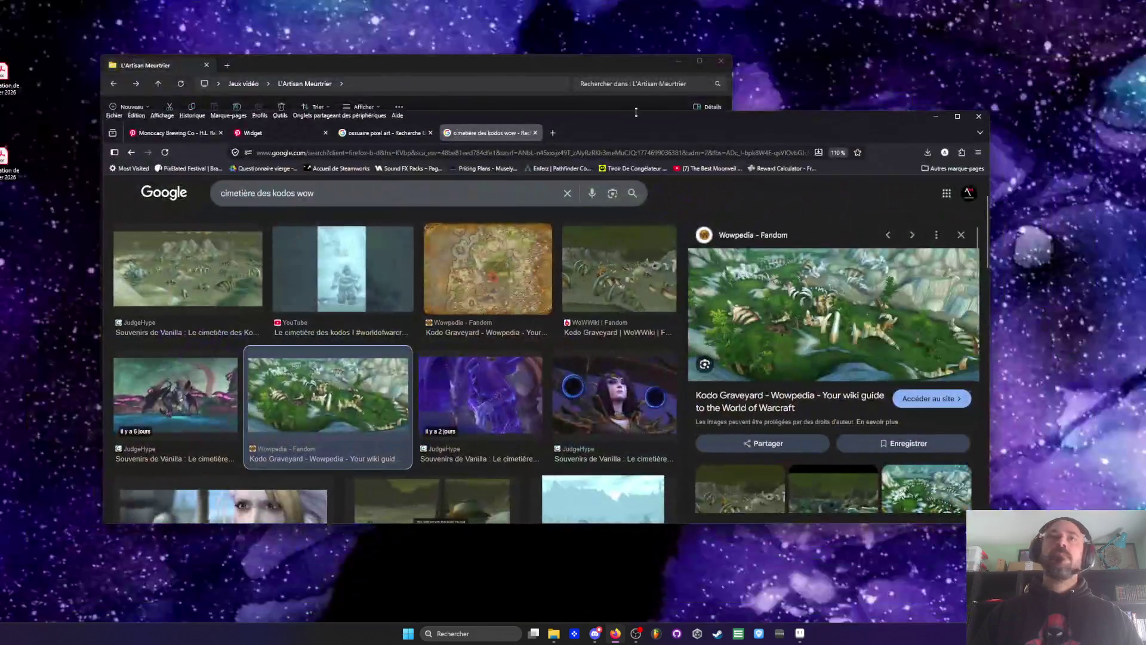
pyautogui.moveTo(636, 112); pyautogui.dragTo(632, 81)
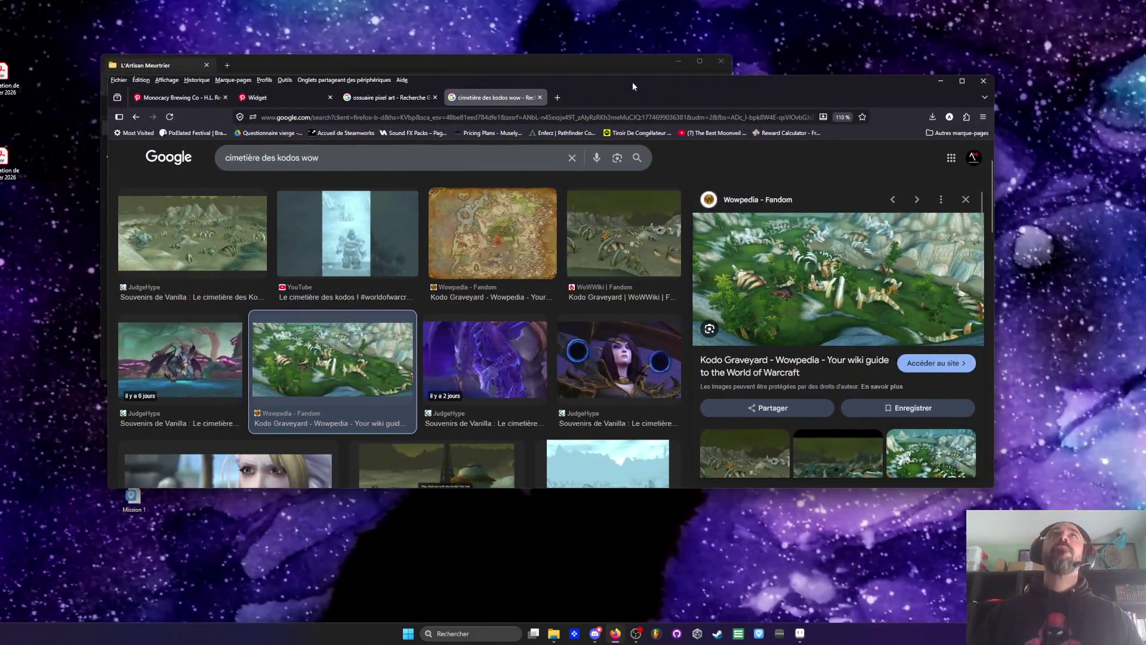
# Step: Glance at the L'Artisan Meurtrier project folder, then return to the Pinterest pin grid in Firefox
pyautogui.click(376, 67)
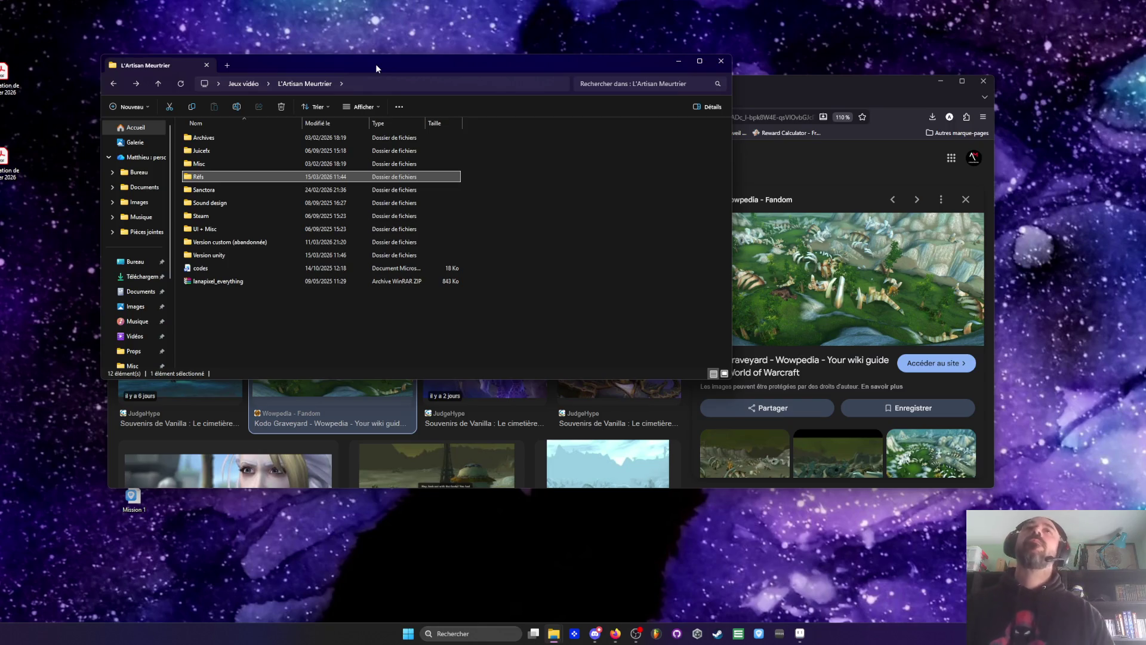
pyautogui.click(794, 97)
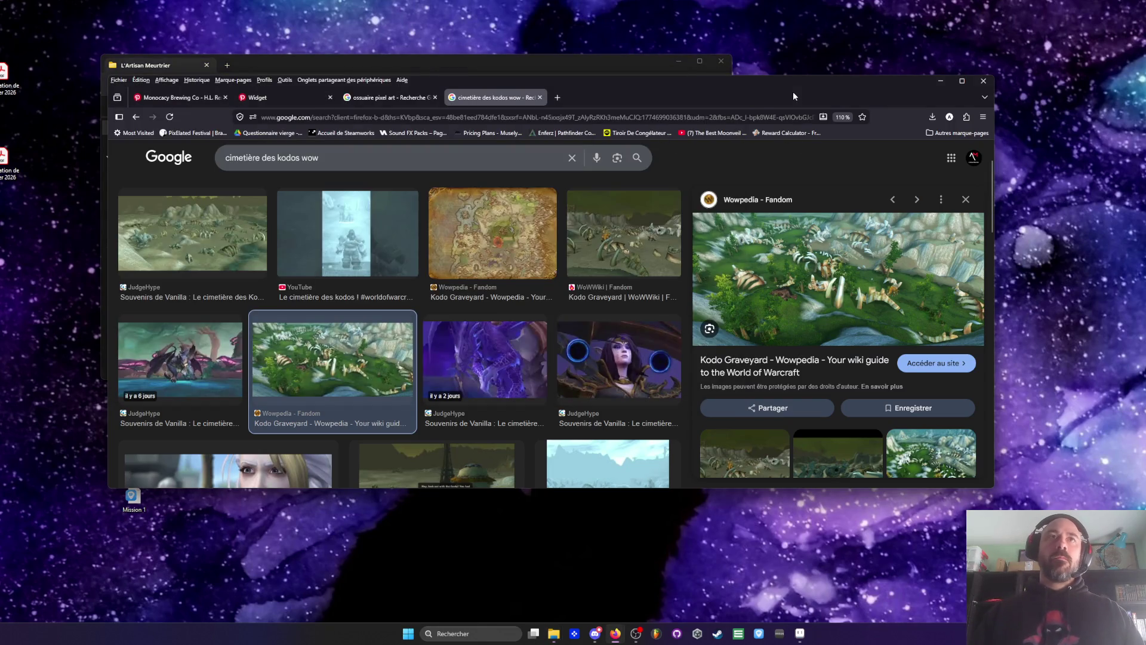
pyautogui.click(303, 99)
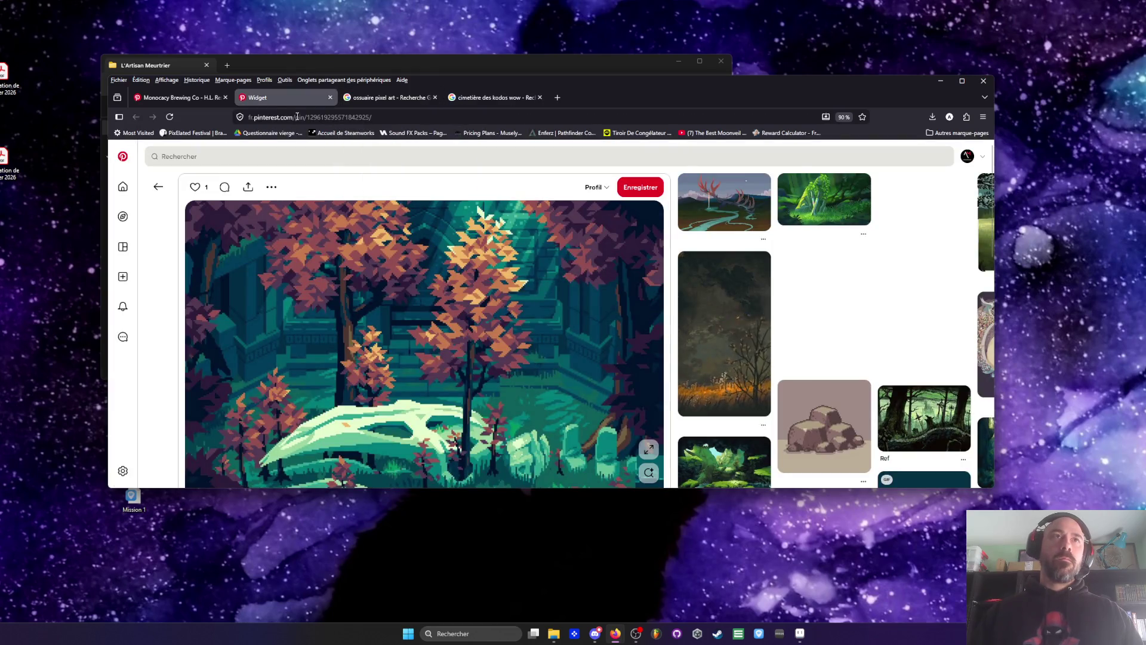
pyautogui.click(178, 99)
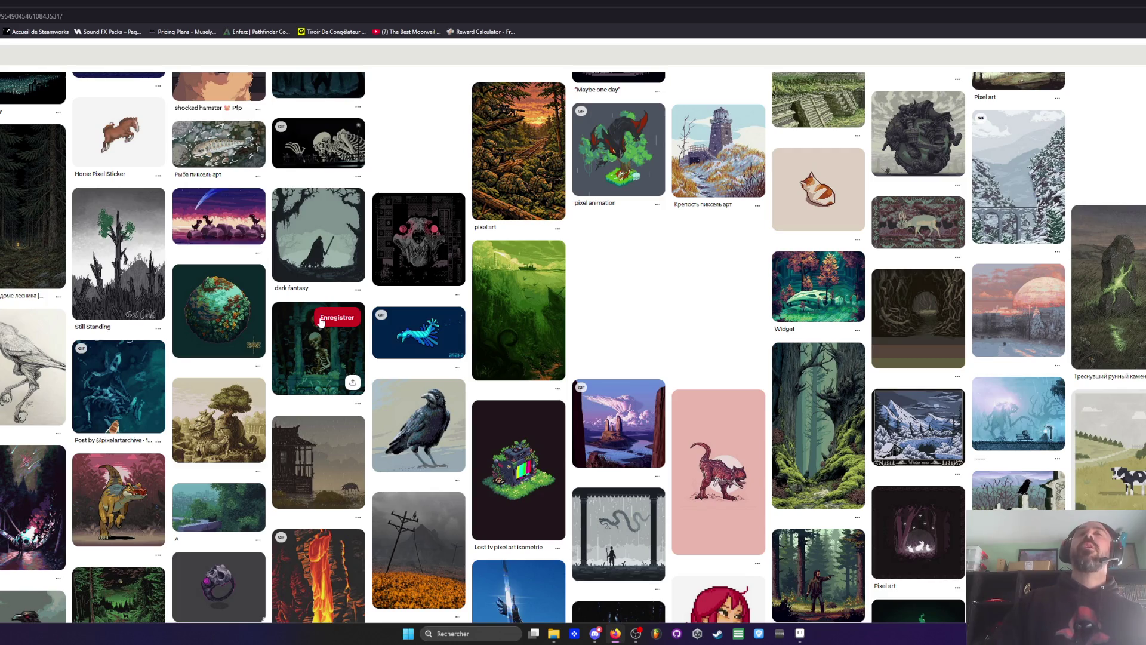
pyautogui.scroll(-2, 209, 278)
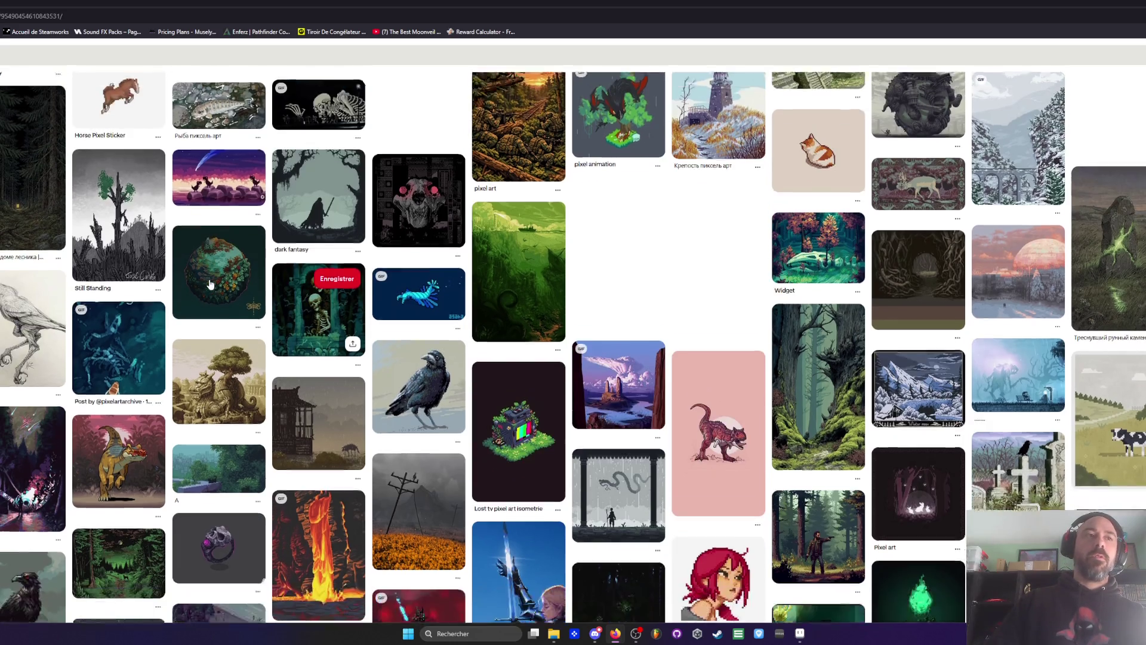
pyautogui.scroll(3, 210, 284)
pyautogui.scroll(-8, 211, 284)
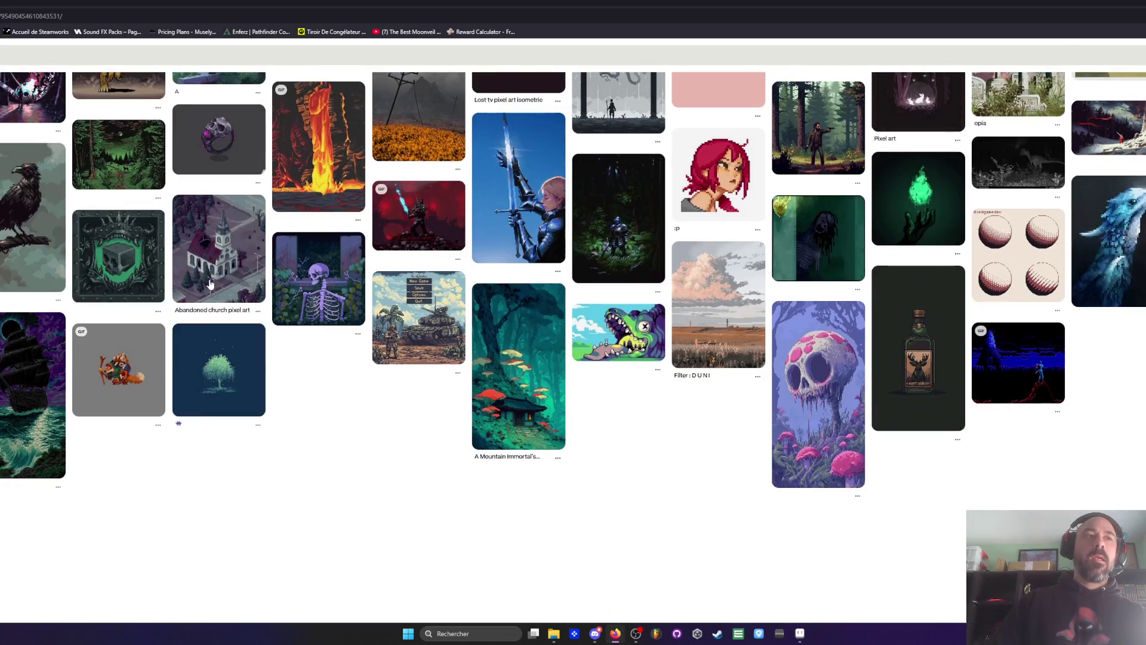
pyautogui.scroll(-2, 210, 284)
pyautogui.scroll(-1, 211, 285)
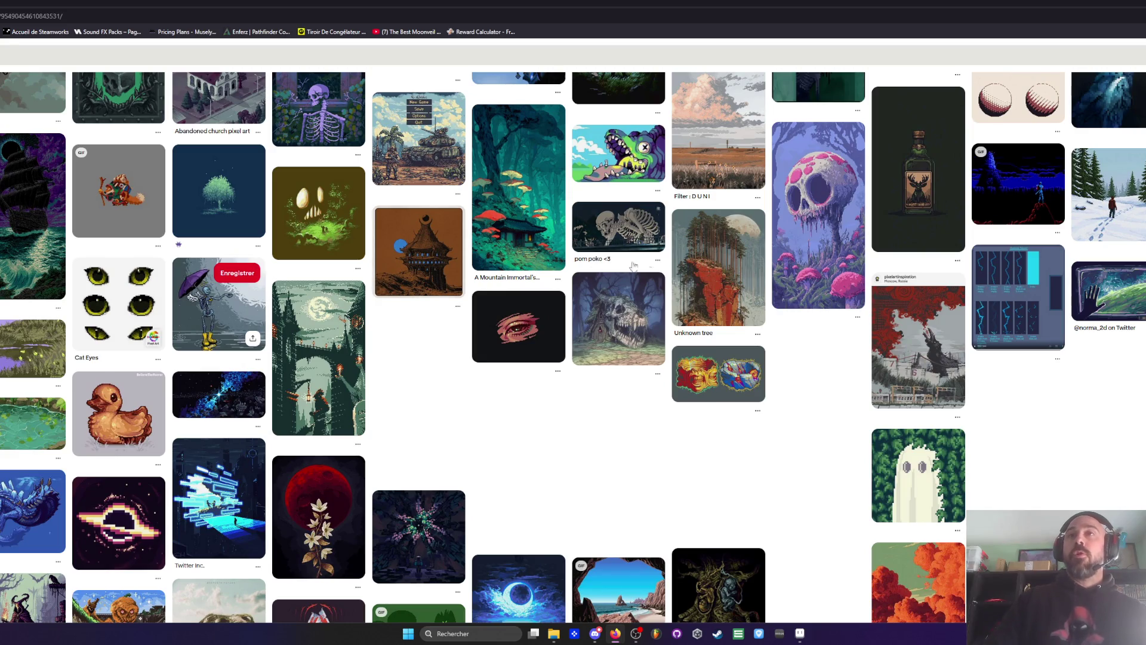
pyautogui.scroll(-2, 702, 247)
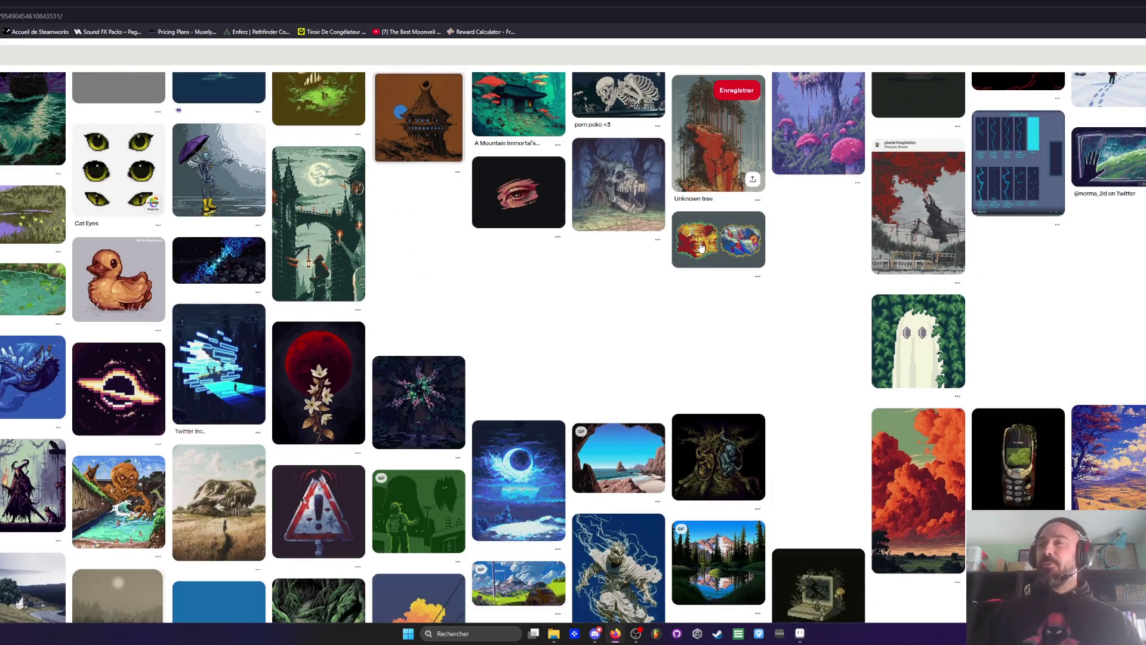
pyautogui.scroll(-2, 701, 247)
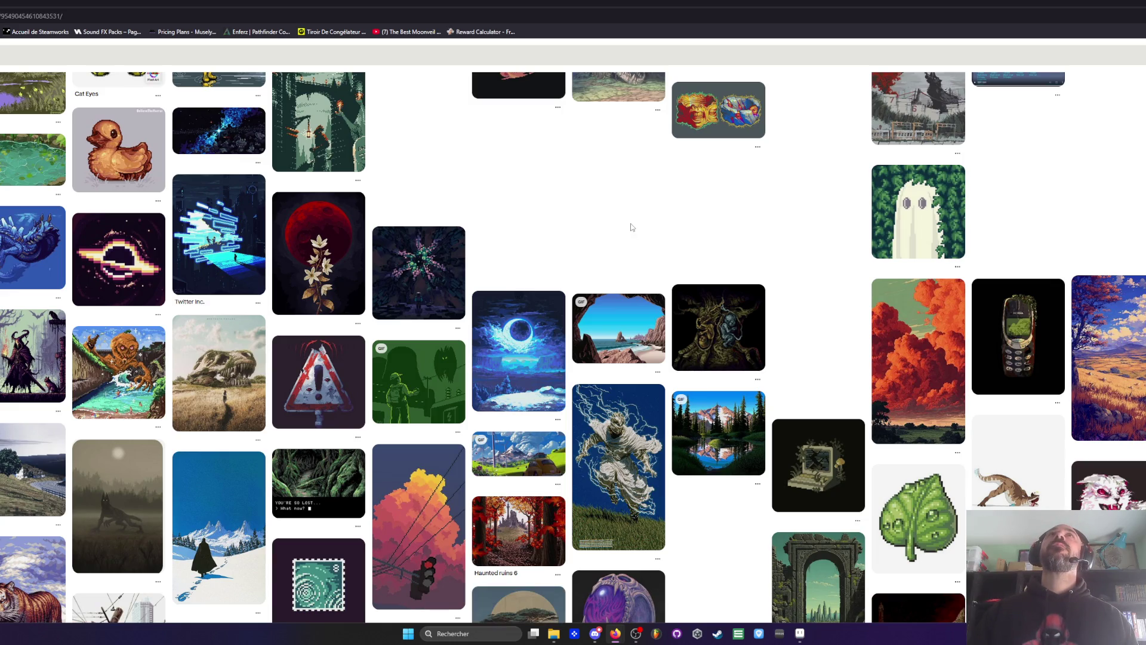
pyautogui.scroll(-5, 632, 226)
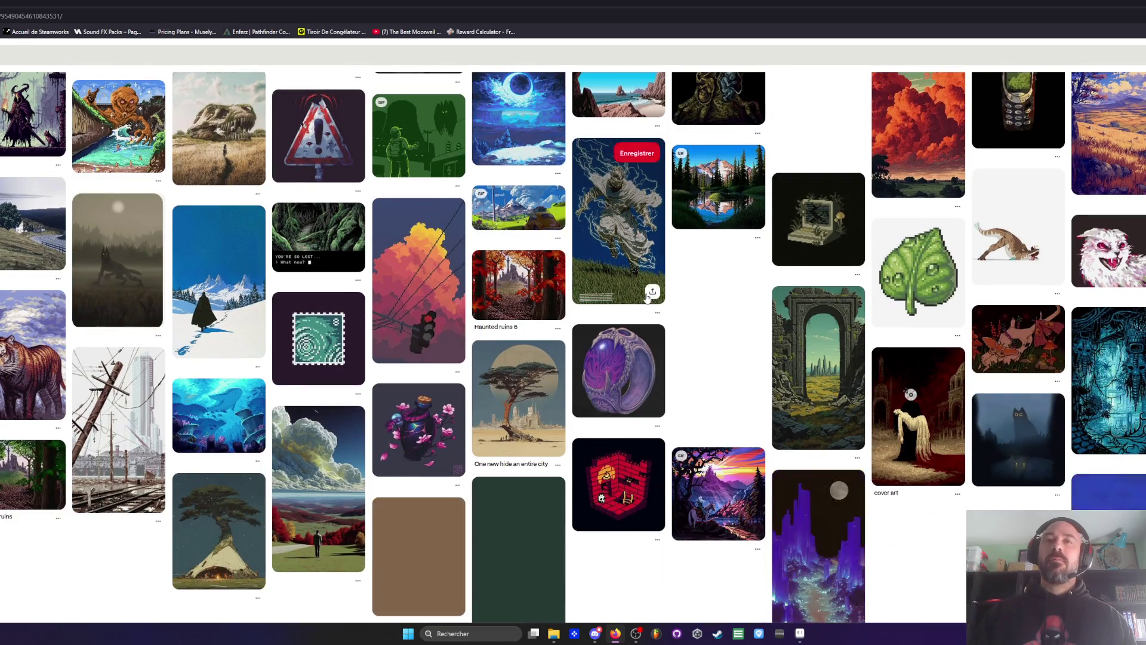
pyautogui.scroll(-1, 648, 297)
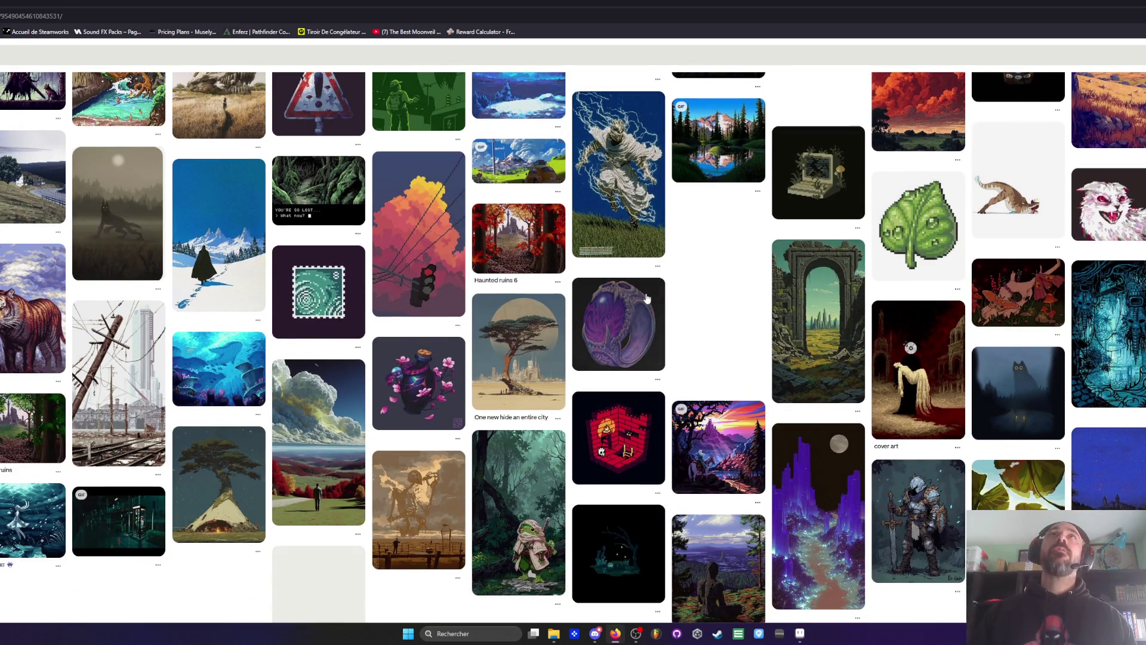
pyautogui.scroll(-3, 645, 302)
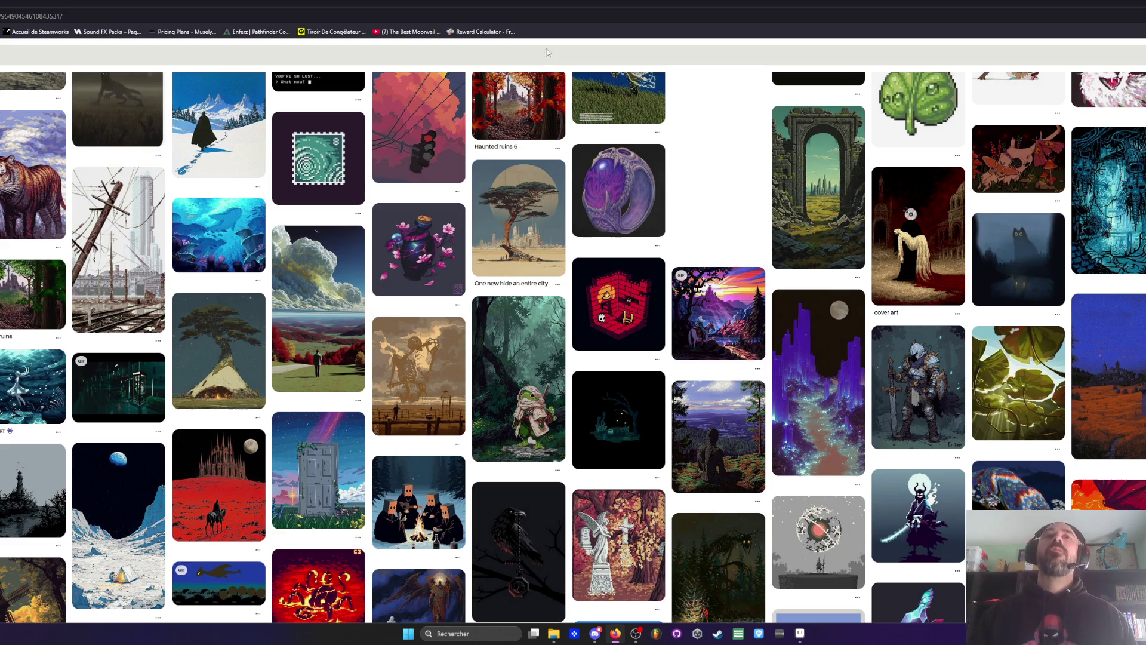
pyautogui.scroll(-5, 513, 278)
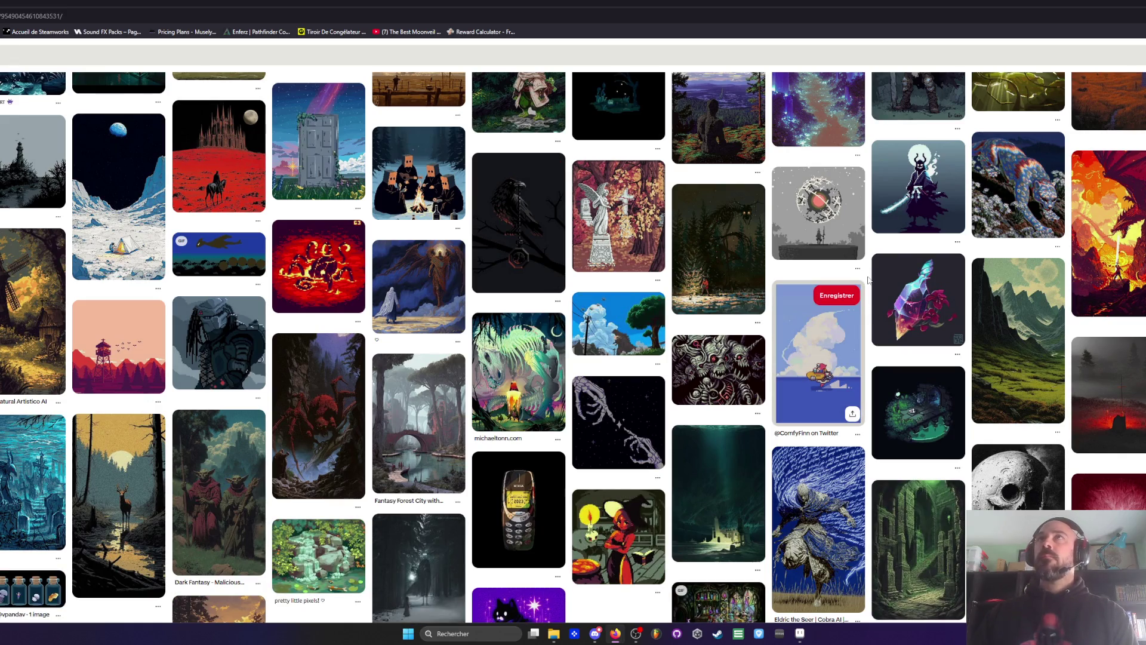
pyautogui.scroll(-3, 715, 254)
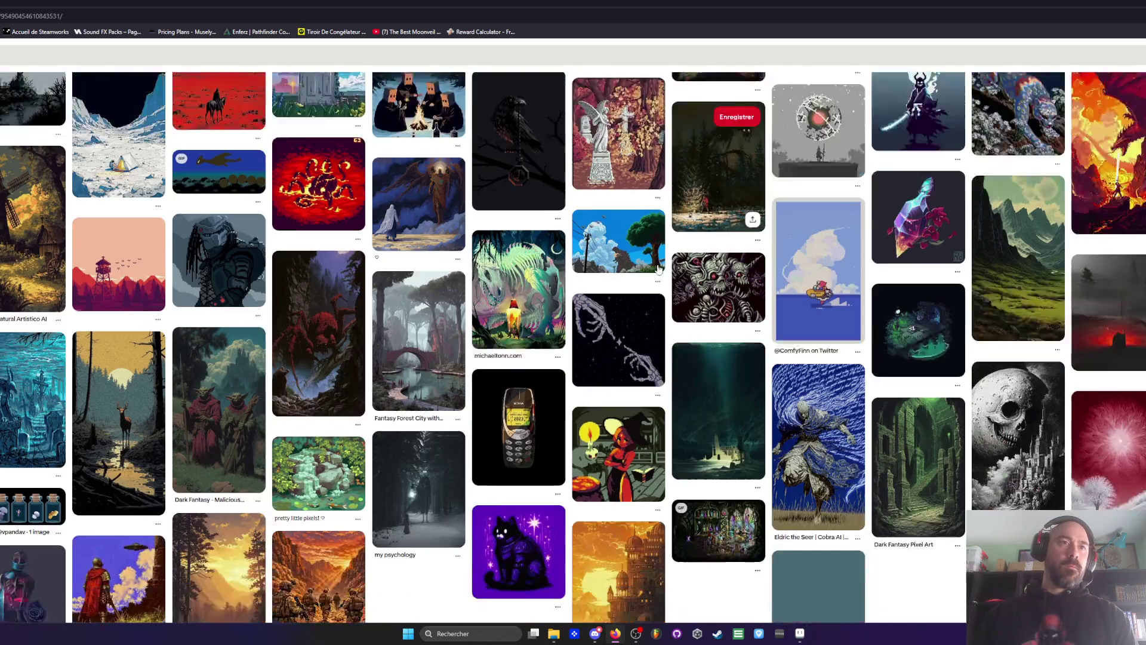
pyautogui.scroll(-1, 656, 269)
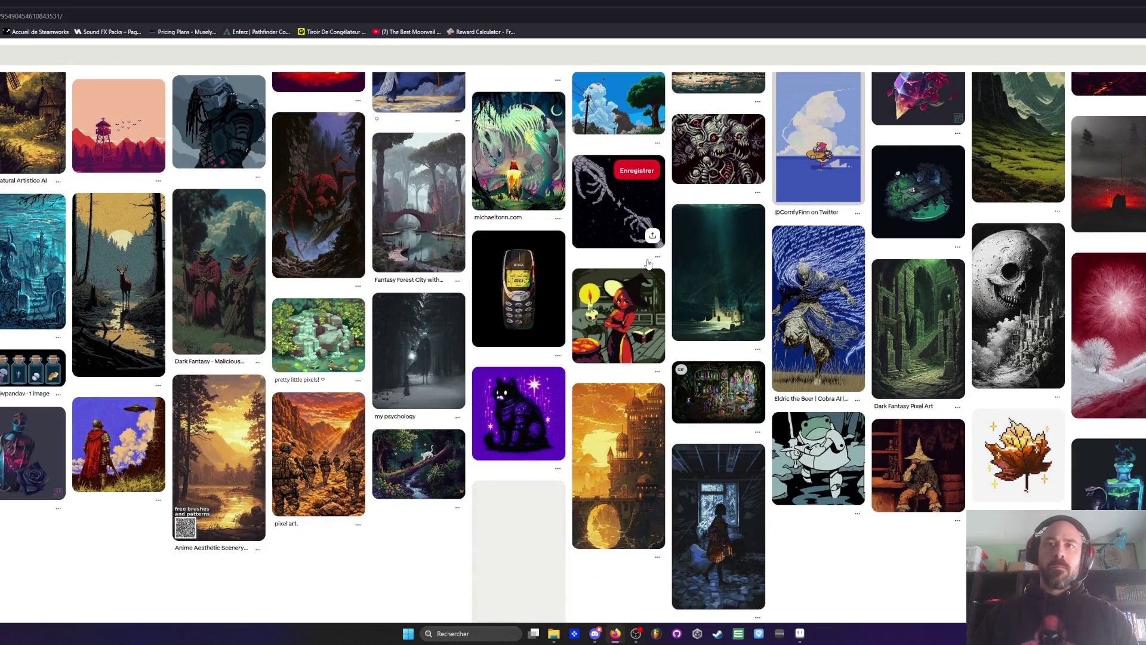
pyautogui.scroll(2, 648, 263)
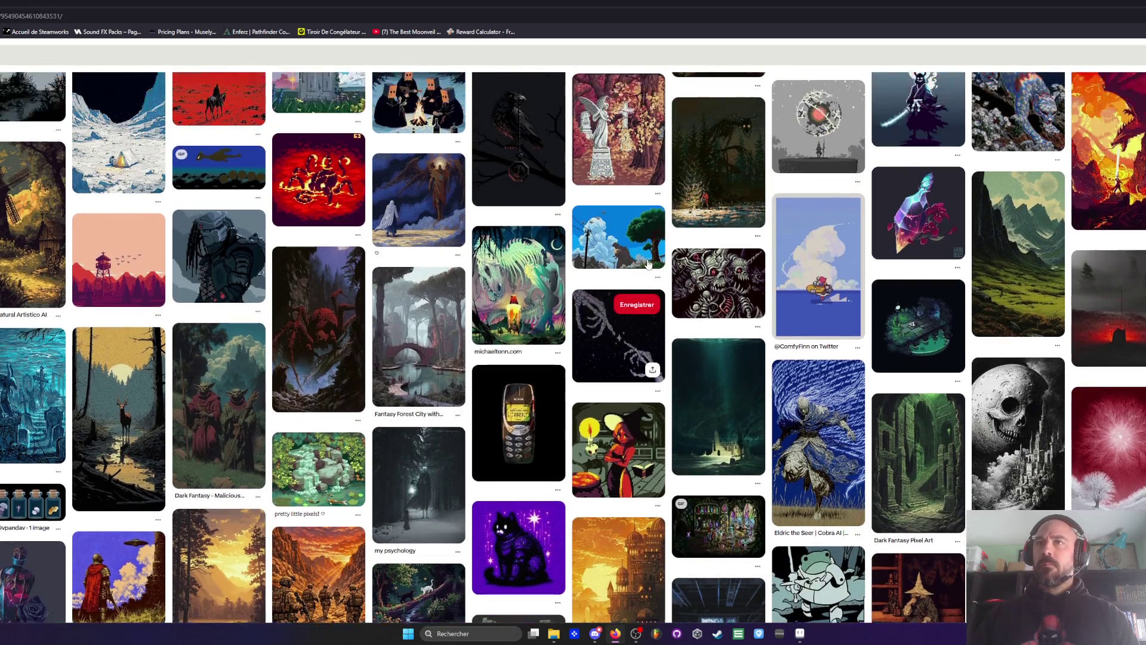
pyautogui.scroll(2, 648, 263)
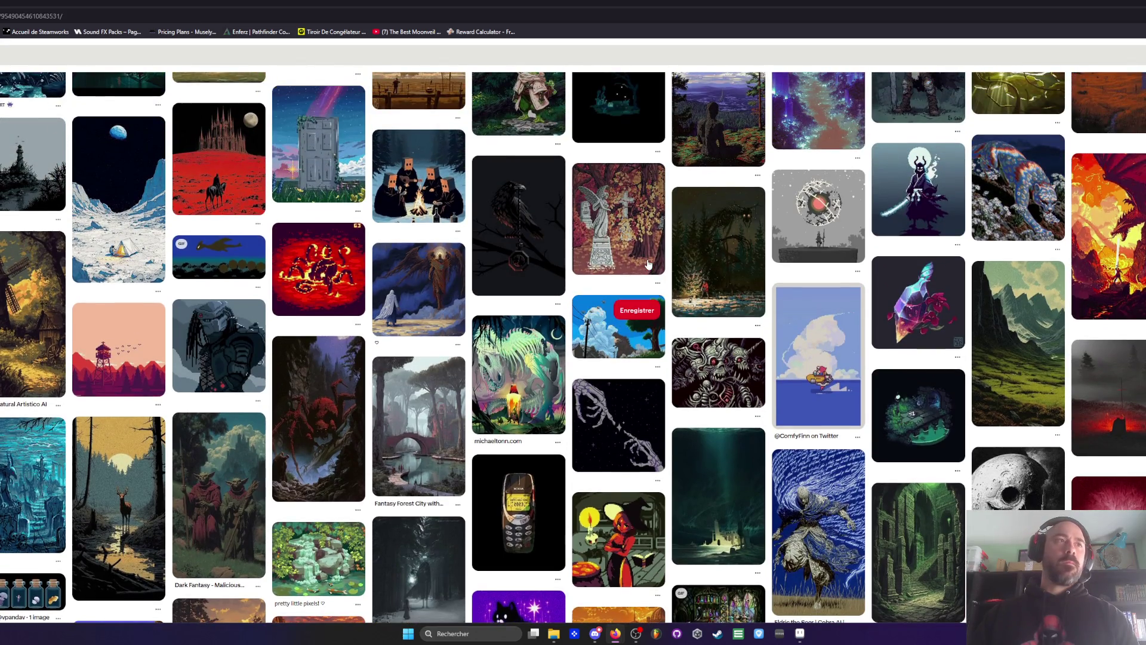
# Step: Go back to the Widget forest pin and search Pinterest for 'pixel art carcasse'
pyautogui.click(16, 3)
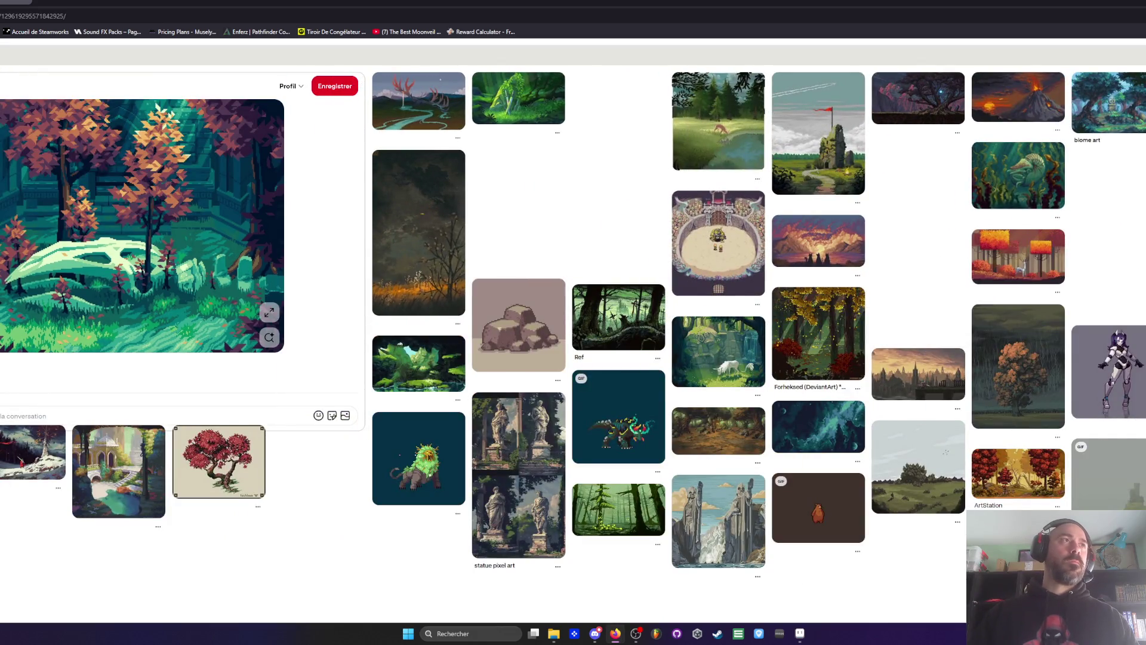
pyautogui.click(179, 55)
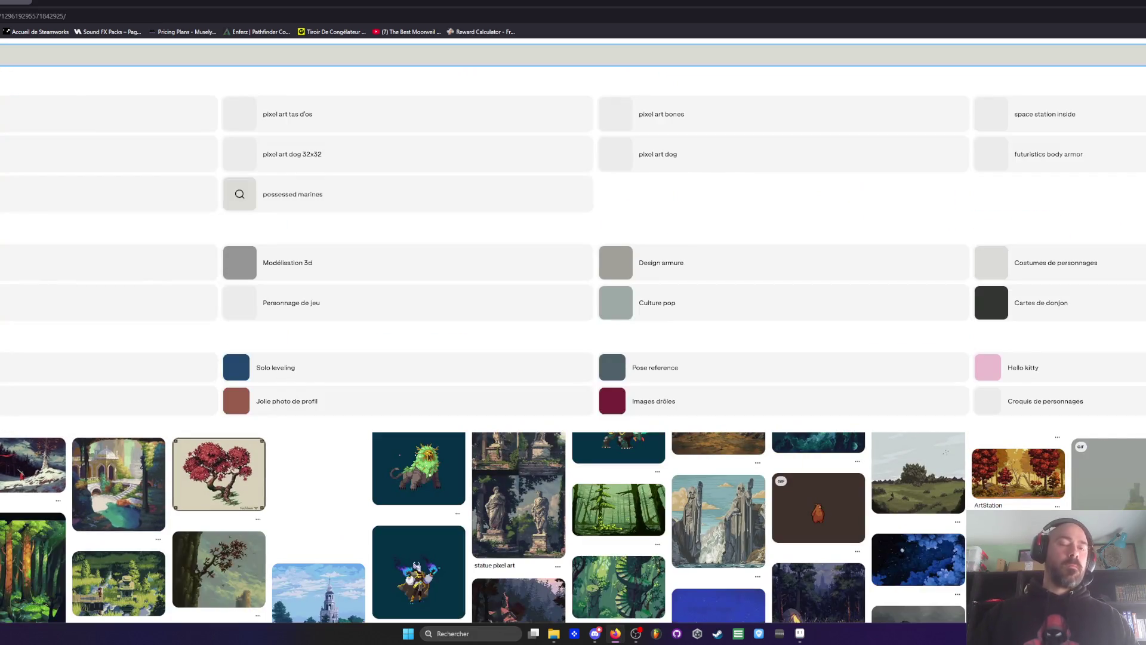
pyautogui.press('Escape')
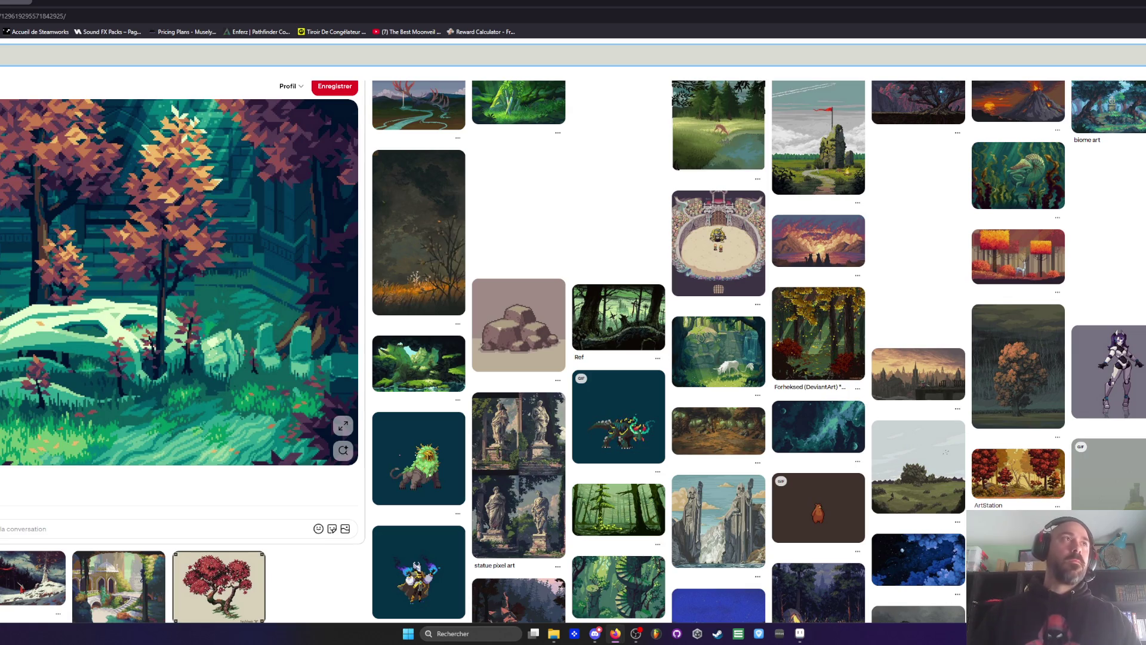
pyautogui.press('Return')
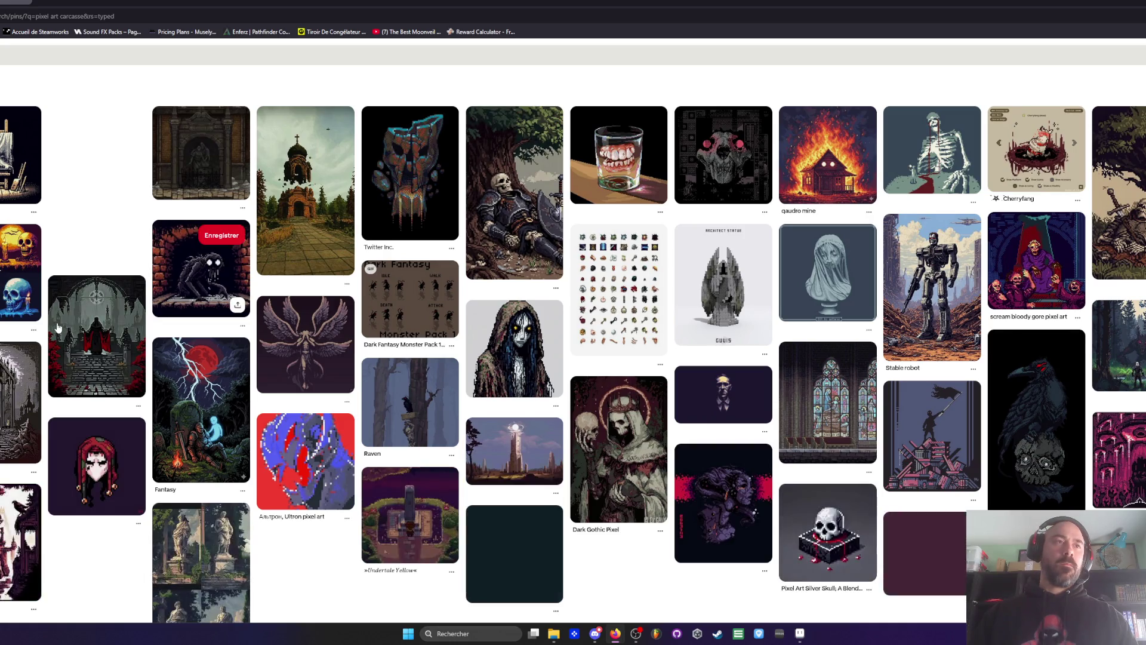
pyautogui.scroll(-2, 167, 309)
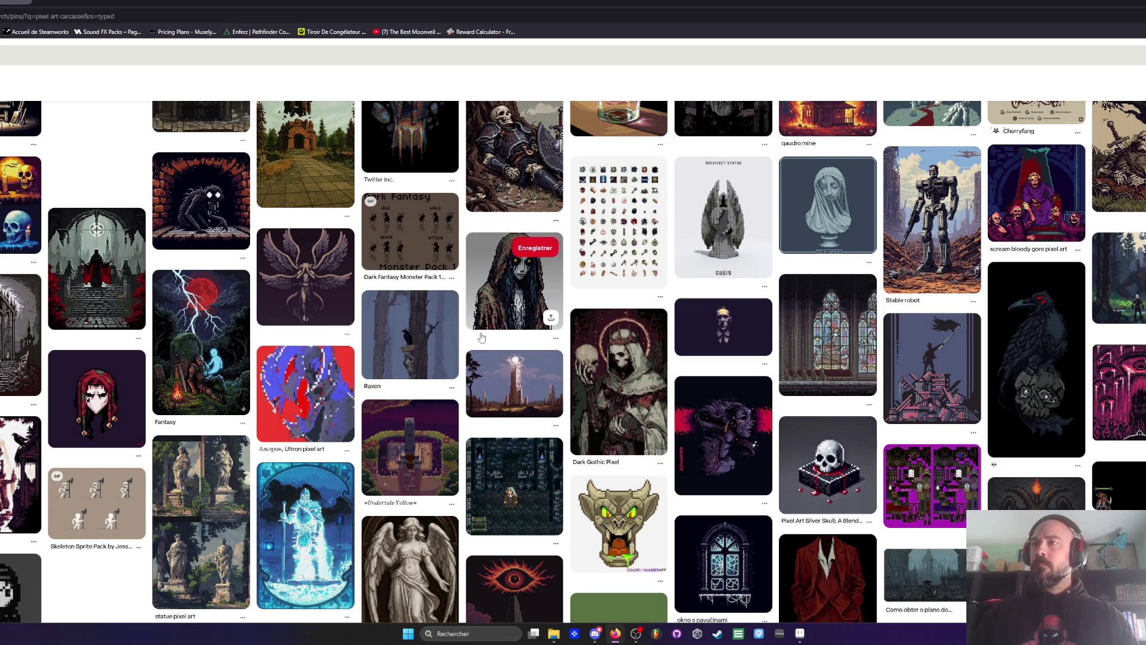
pyautogui.scroll(-2, 482, 338)
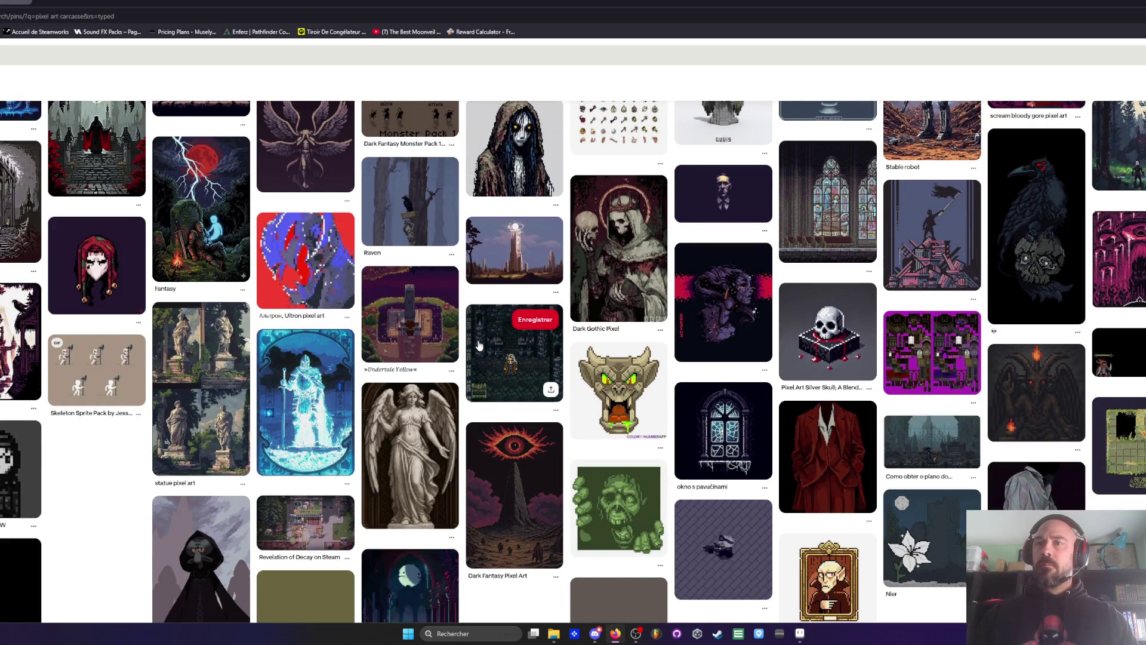
pyautogui.scroll(1, 417, 340)
pyautogui.scroll(3, 418, 340)
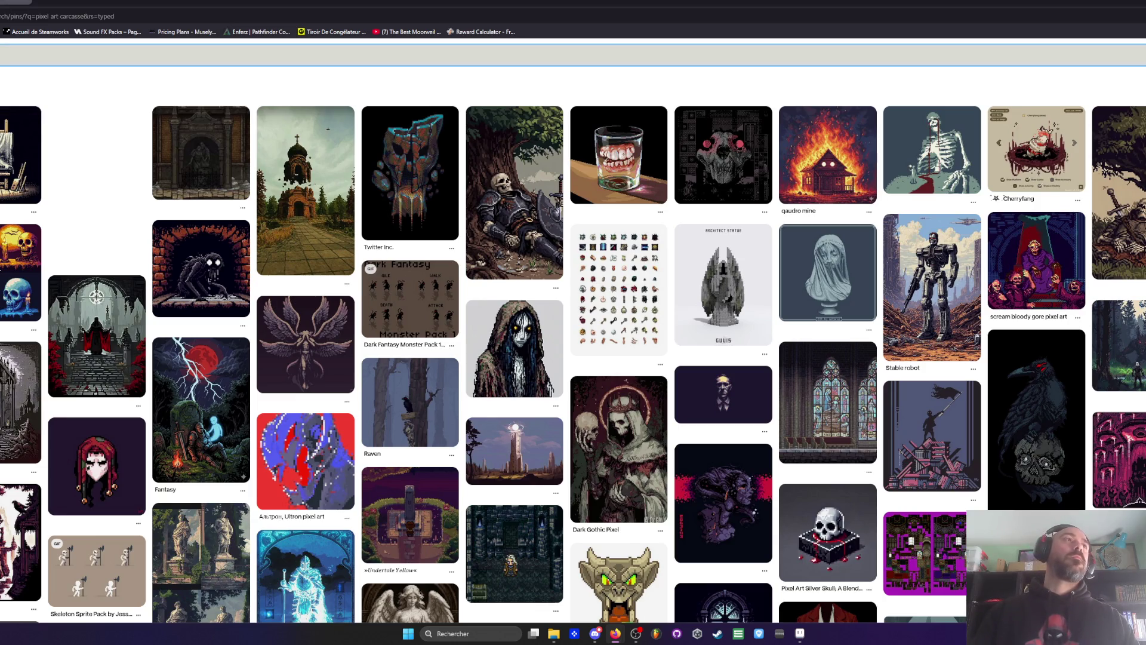
pyautogui.press('Return')
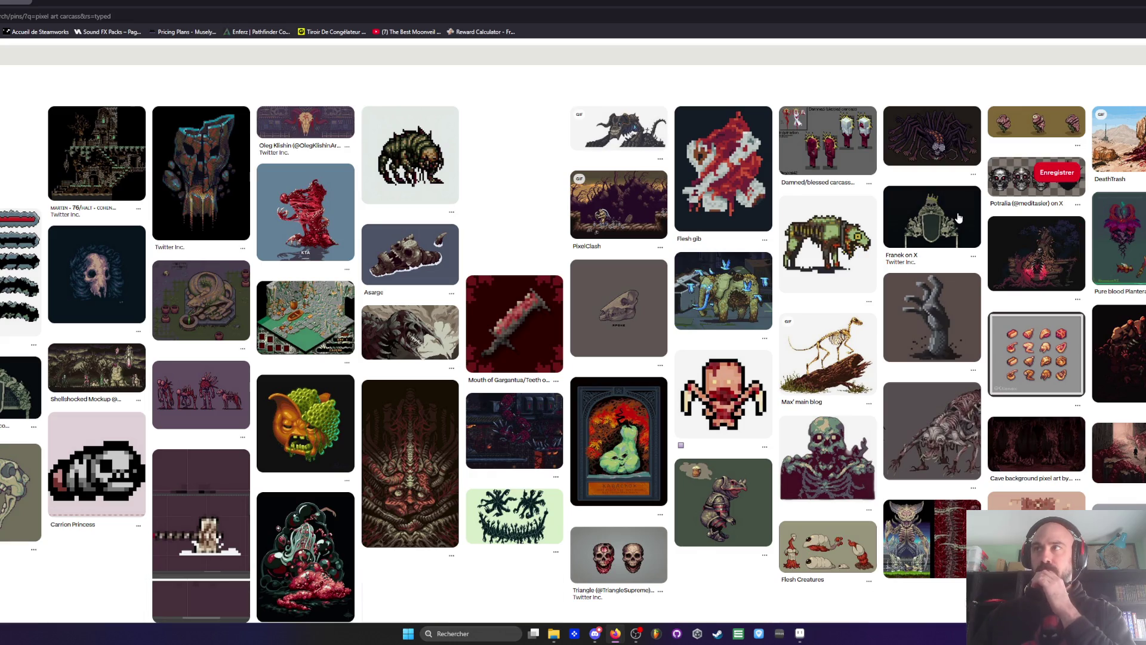
# Step: Scroll the 'pixel art carcass' results and open the Free Undead Pixel Tileset pin
pyautogui.scroll(-2, 958, 218)
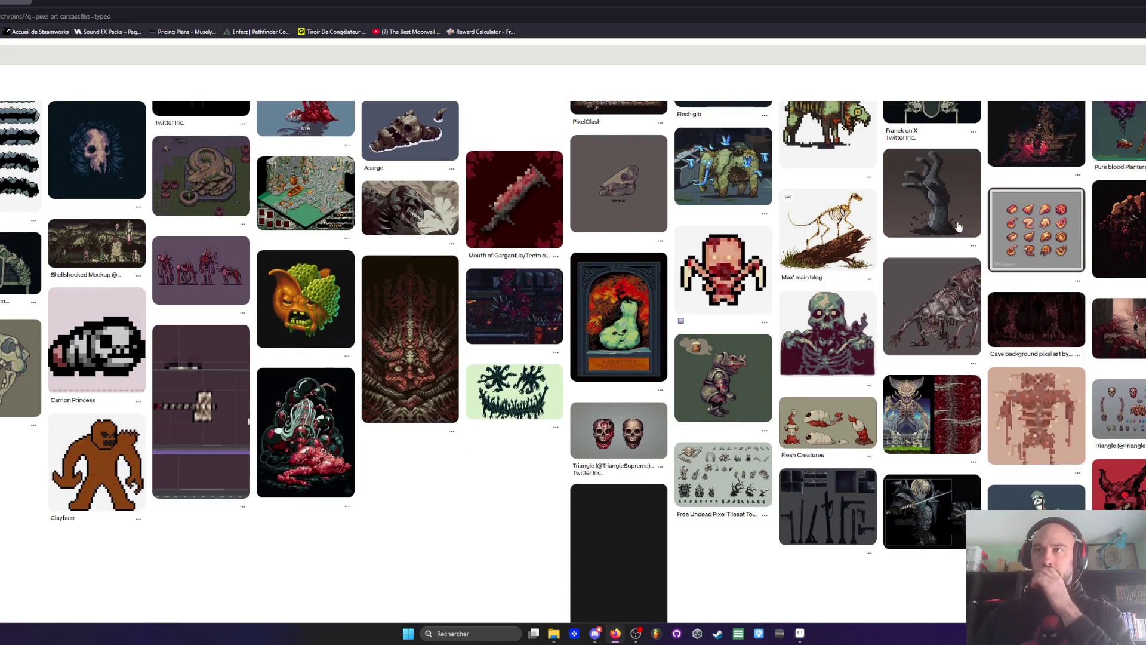
pyautogui.scroll(-1, 958, 226)
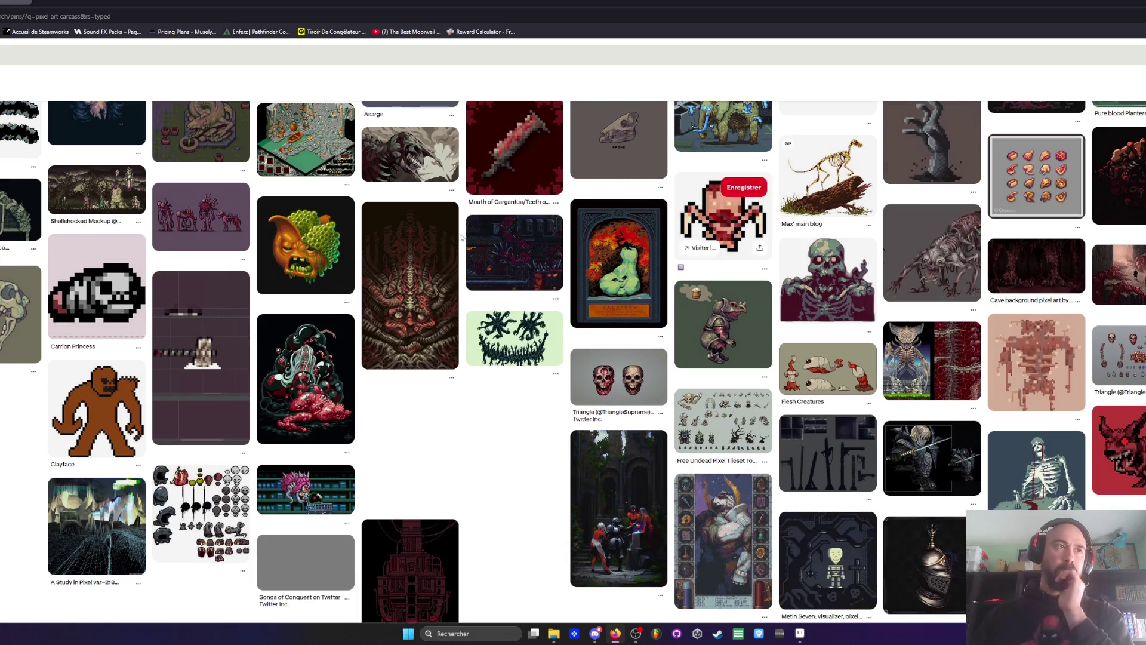
pyautogui.scroll(-1, 376, 224)
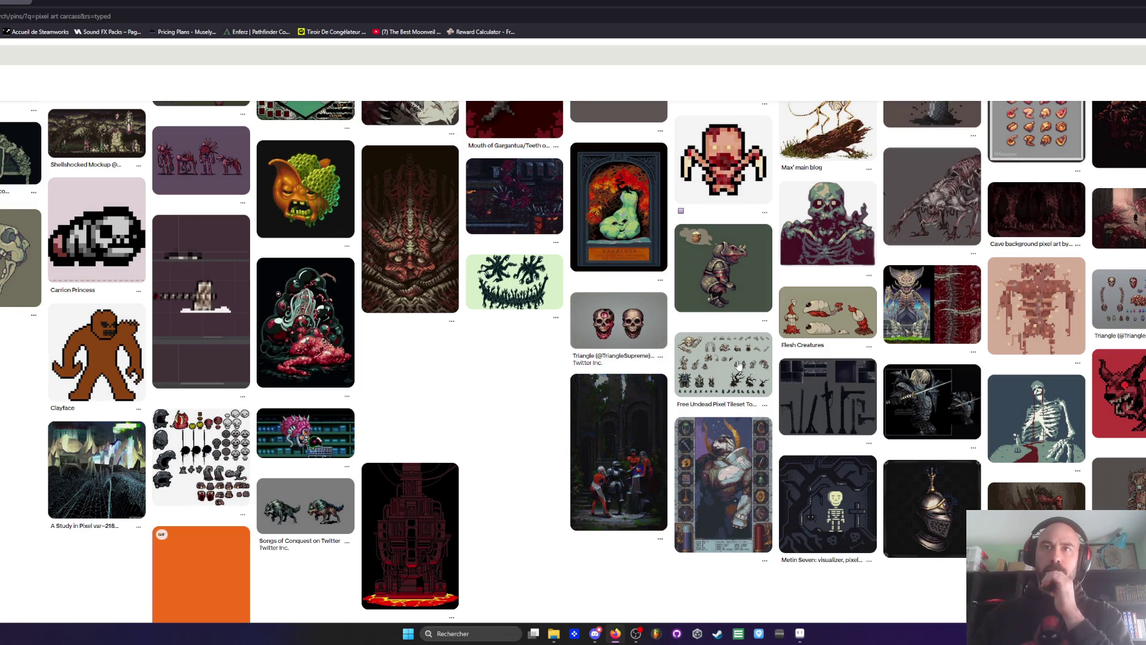
pyautogui.click(749, 380)
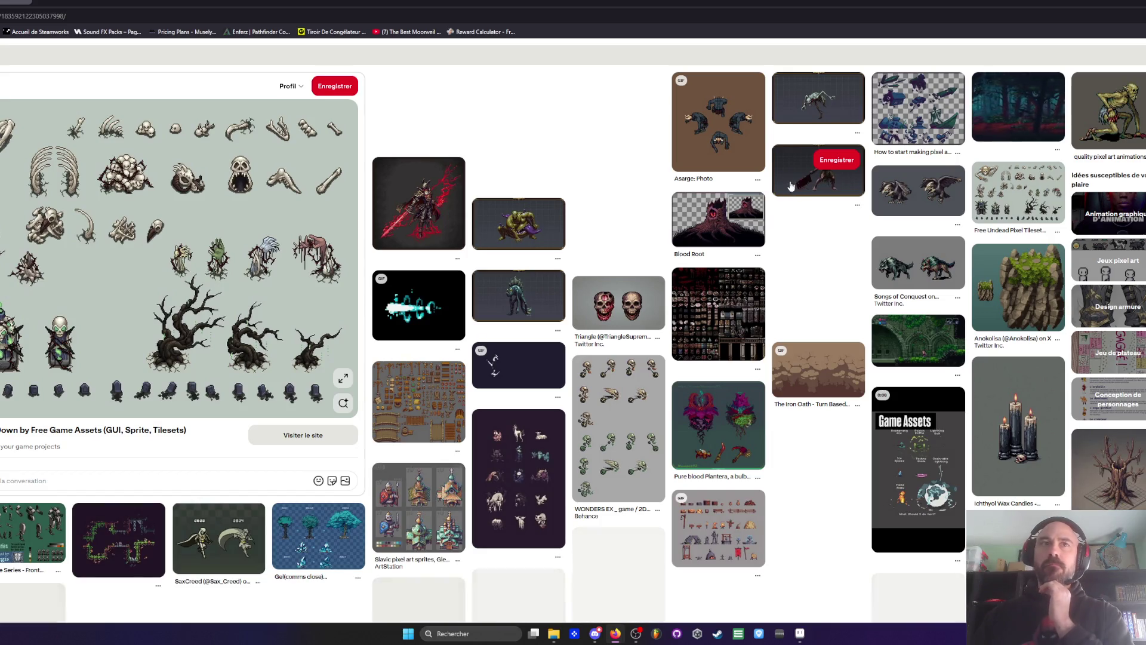
# Step: Return to the earlier pixel-art pin feed and bring up Pinterest's recent searches list
pyautogui.scroll(-2, 646, 225)
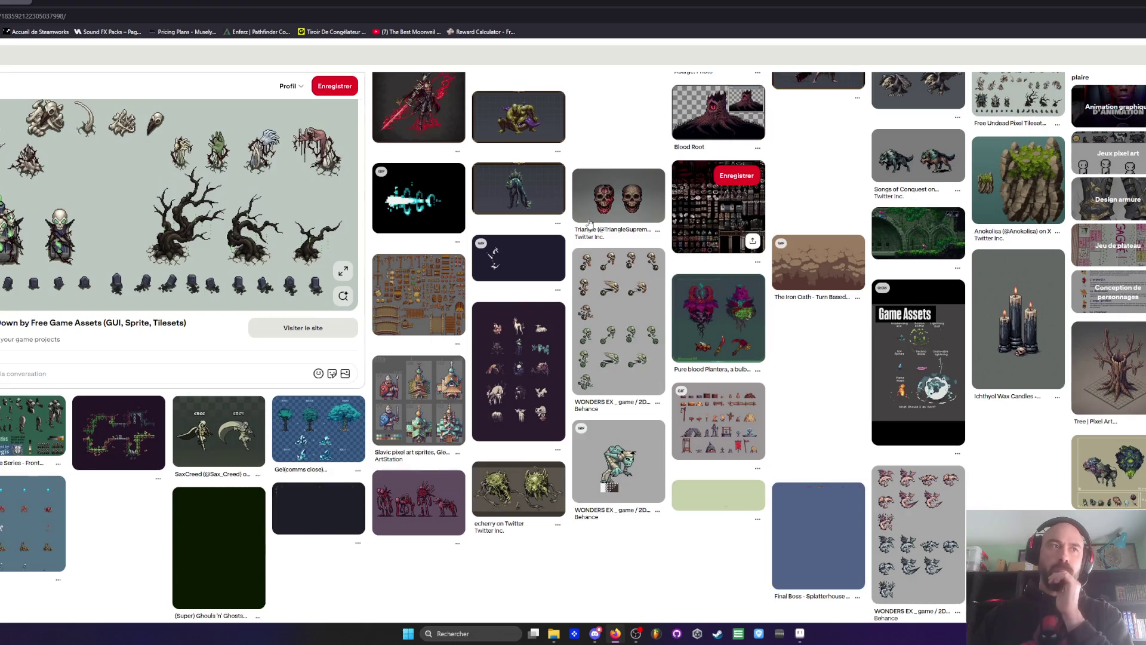
pyautogui.scroll(-1, 646, 226)
pyautogui.click(519, 352)
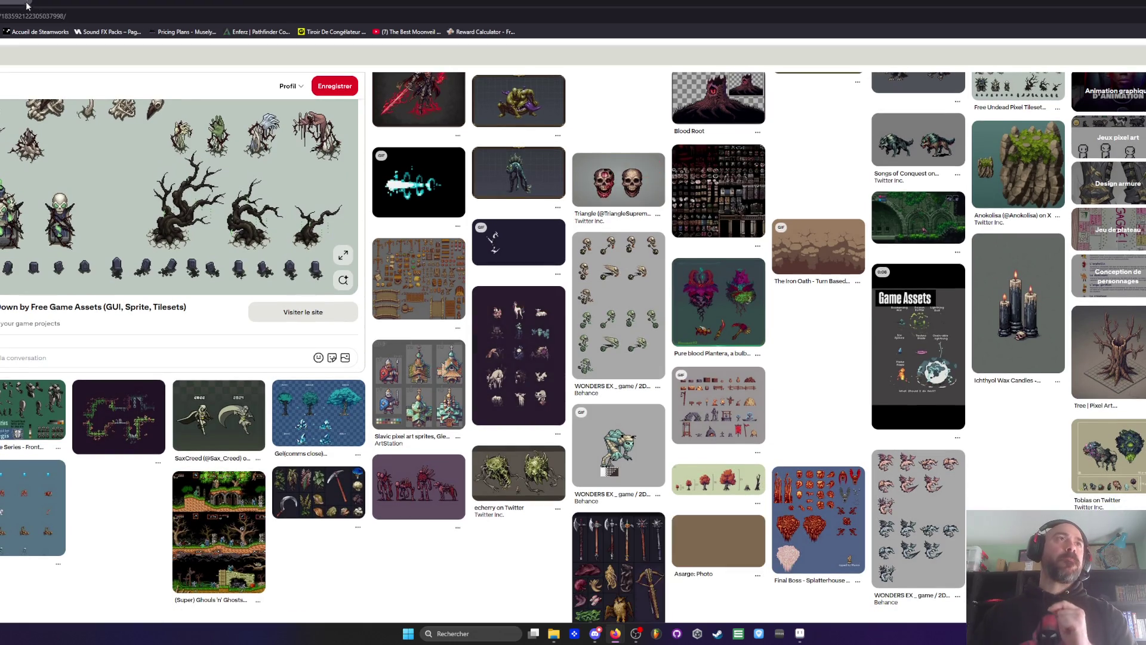
pyautogui.click(537, 54)
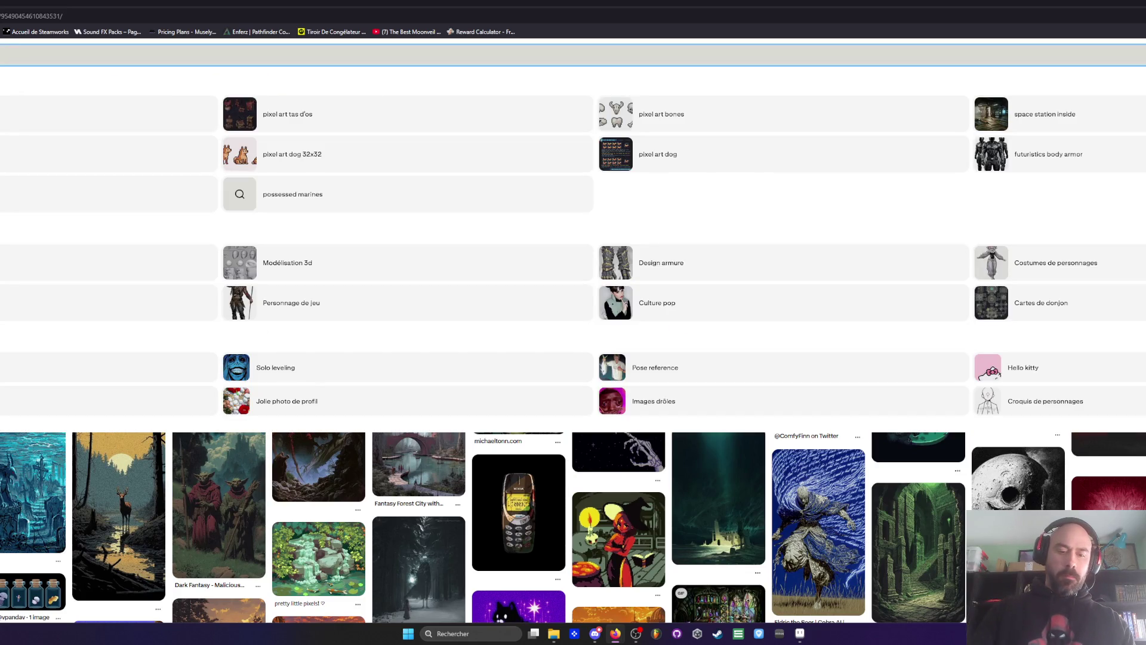
# Step: Search Pinterest for 'pixel art squeletton'
pyautogui.press('Escape')
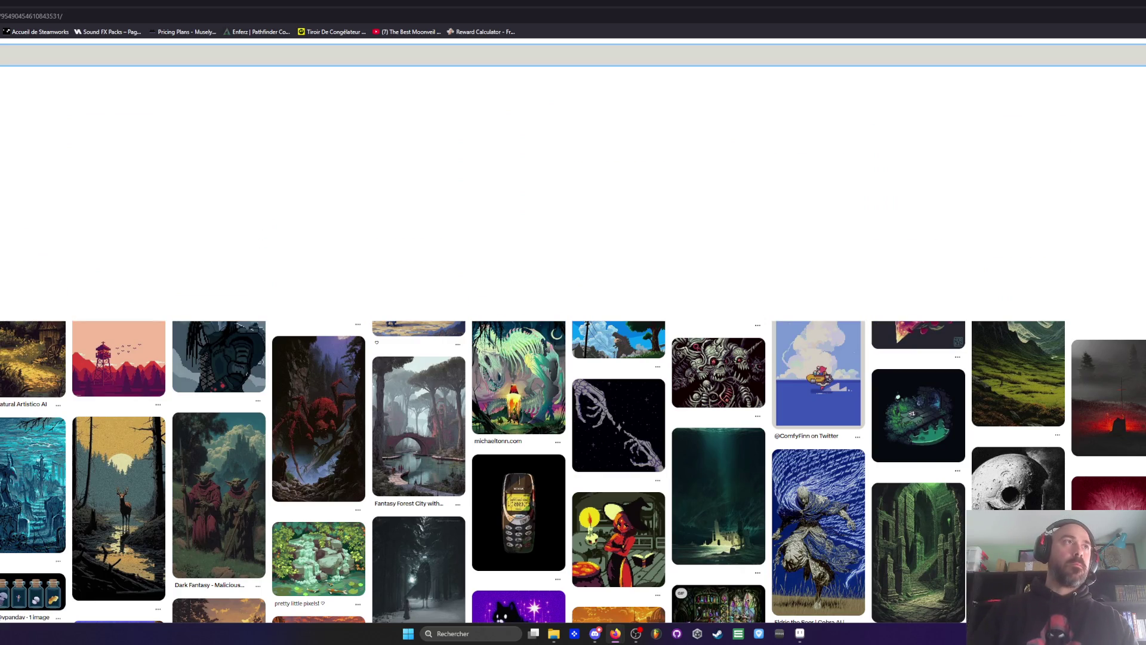
pyautogui.press('Return')
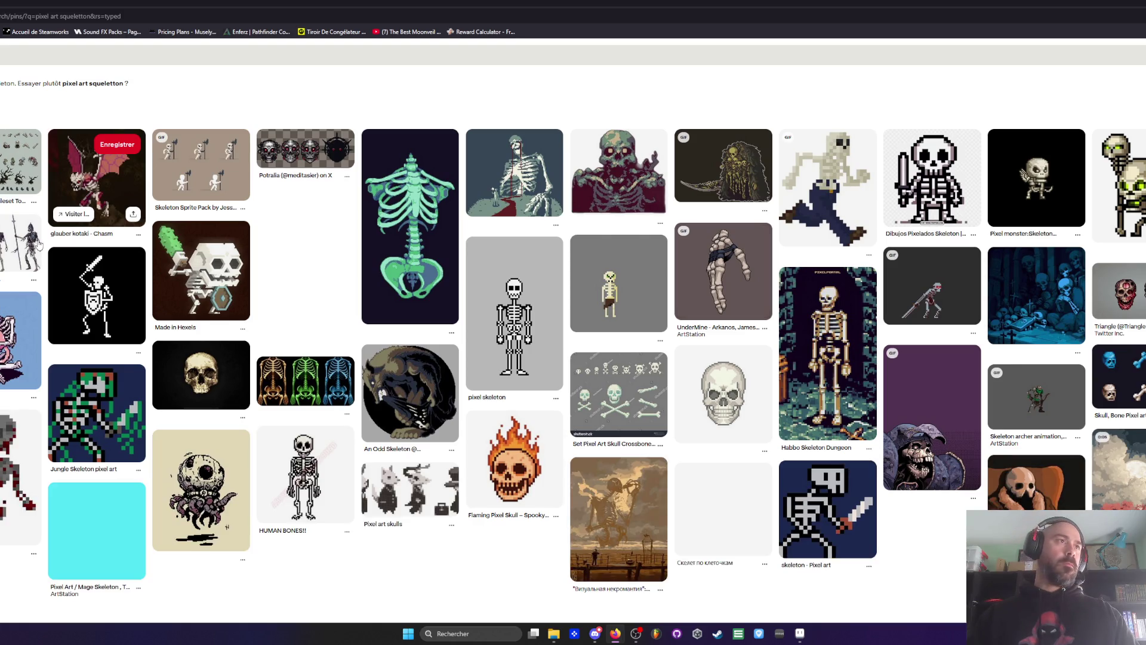
# Step: Scroll through the pixel-art skeleton results and open the Free Game Assets undead sprite sheet pin
pyautogui.scroll(-1, 503, 288)
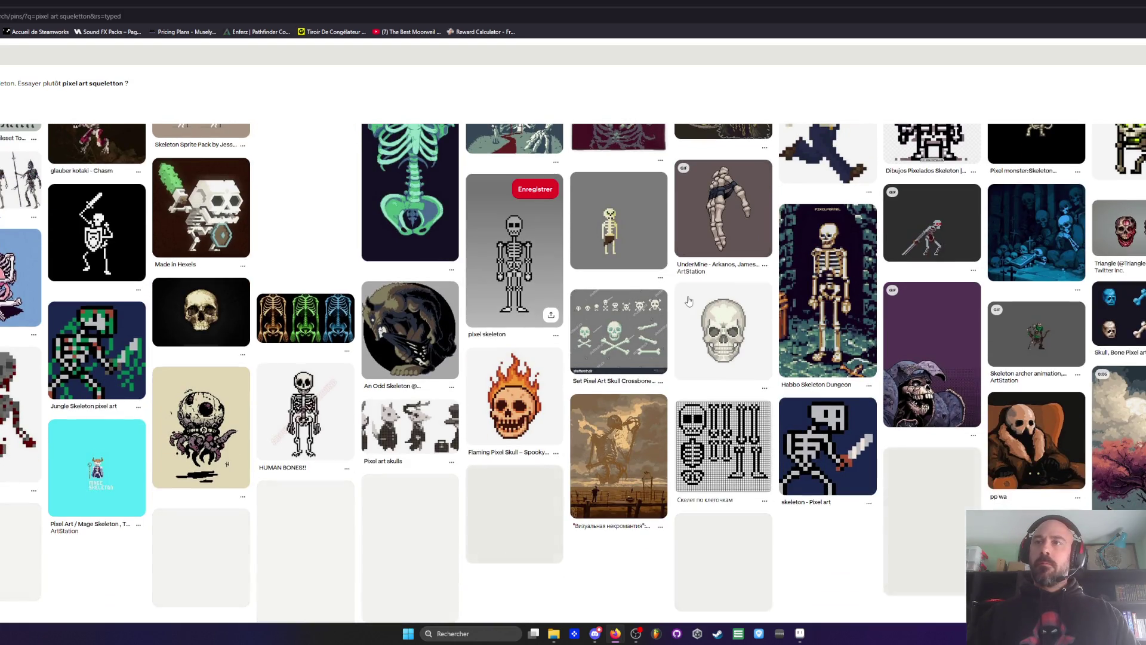
pyautogui.scroll(-1, 640, 279)
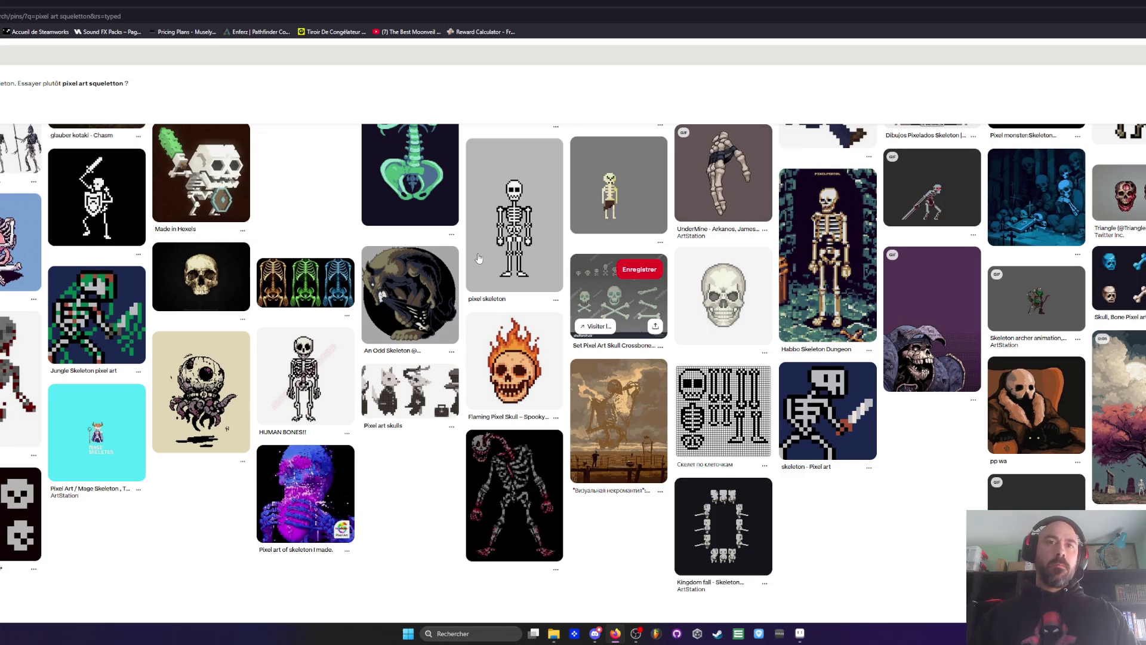
pyautogui.scroll(-1, 641, 275)
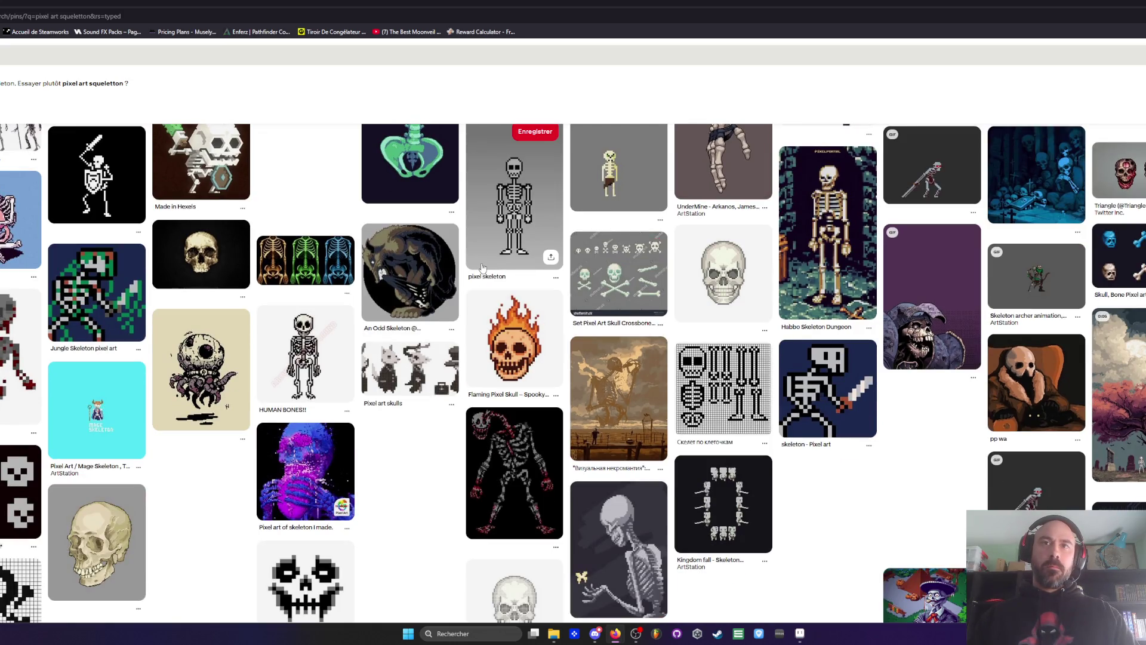
pyautogui.scroll(-2, 483, 267)
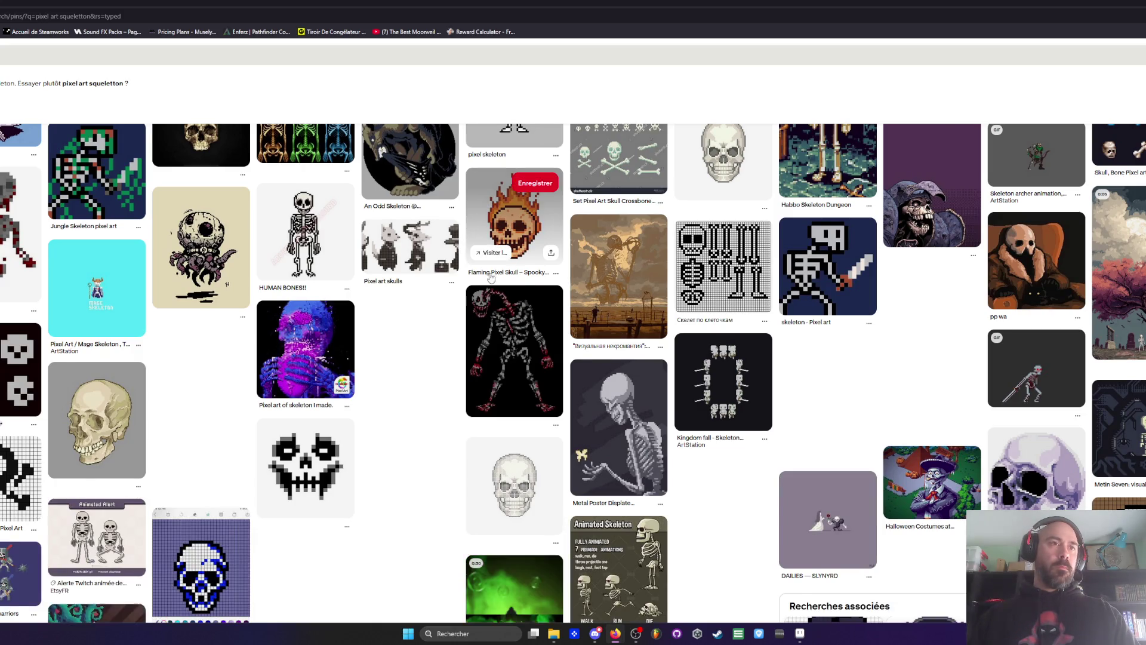
pyautogui.scroll(-2, 490, 277)
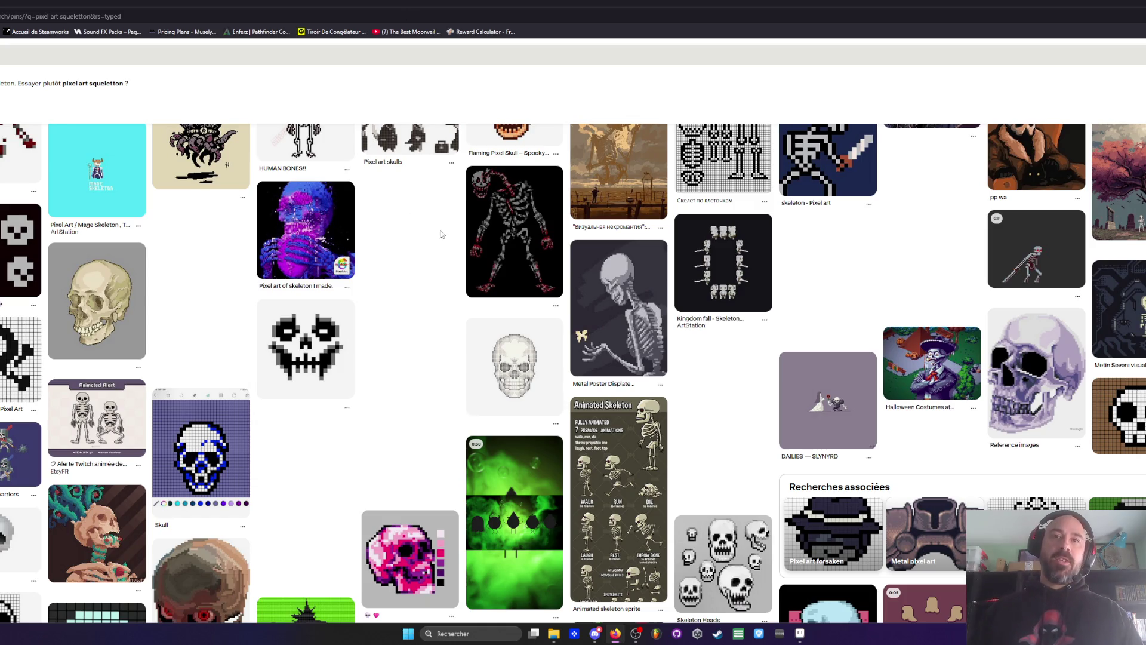
pyautogui.scroll(-5, 536, 590)
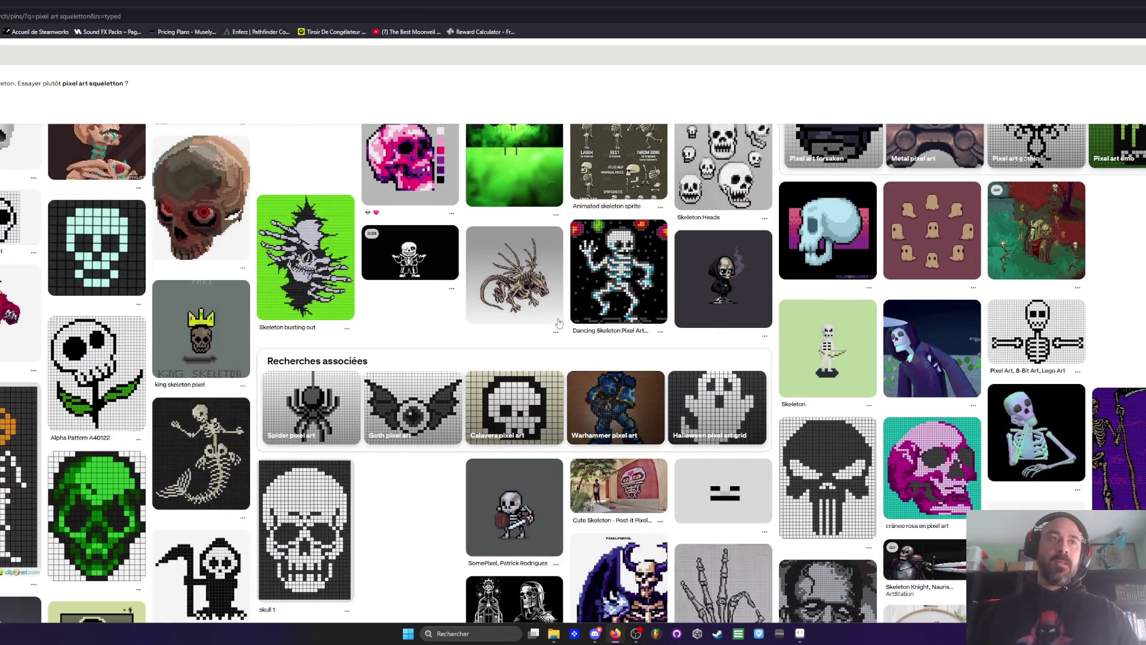
pyautogui.scroll(-3, 559, 323)
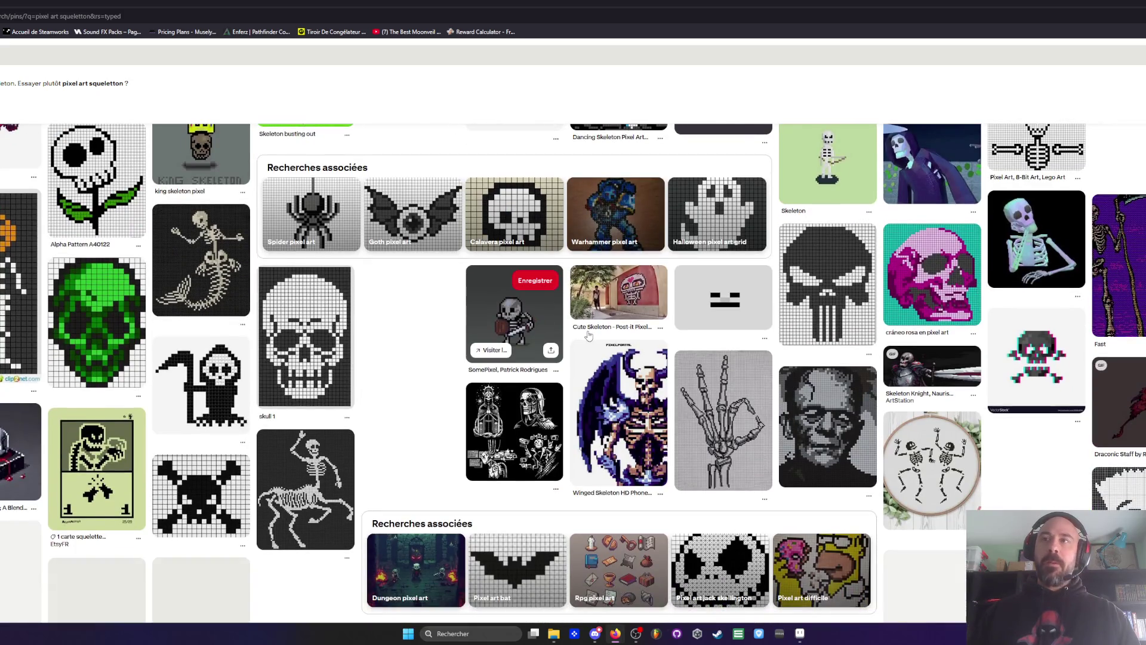
pyautogui.scroll(-1, 322, 308)
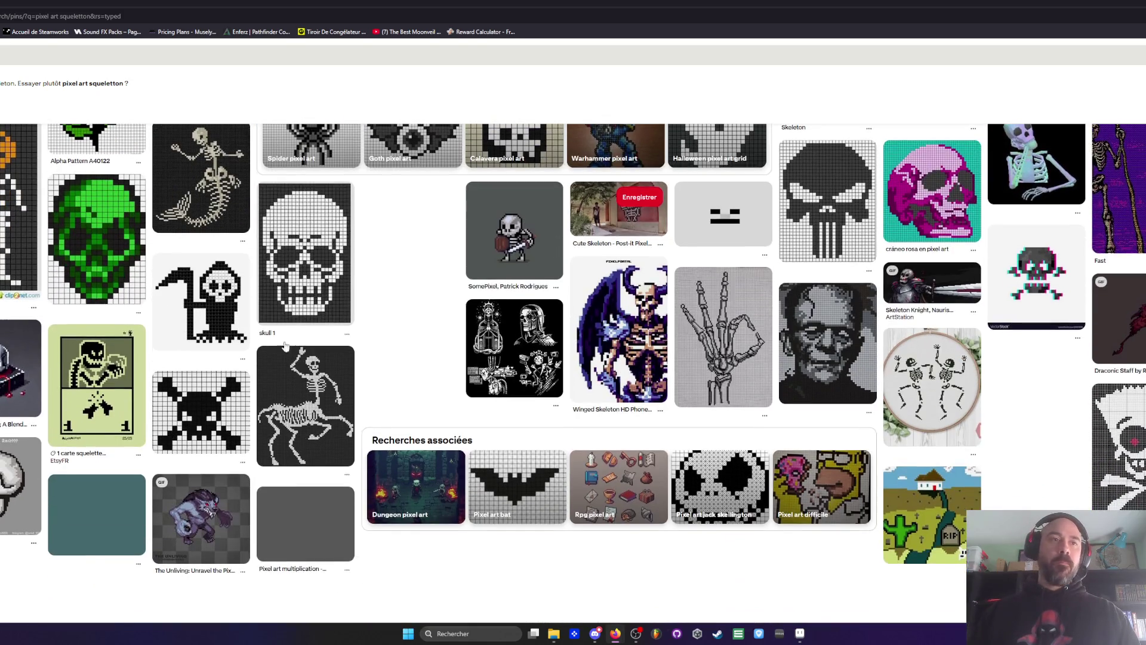
pyautogui.scroll(-2, 289, 392)
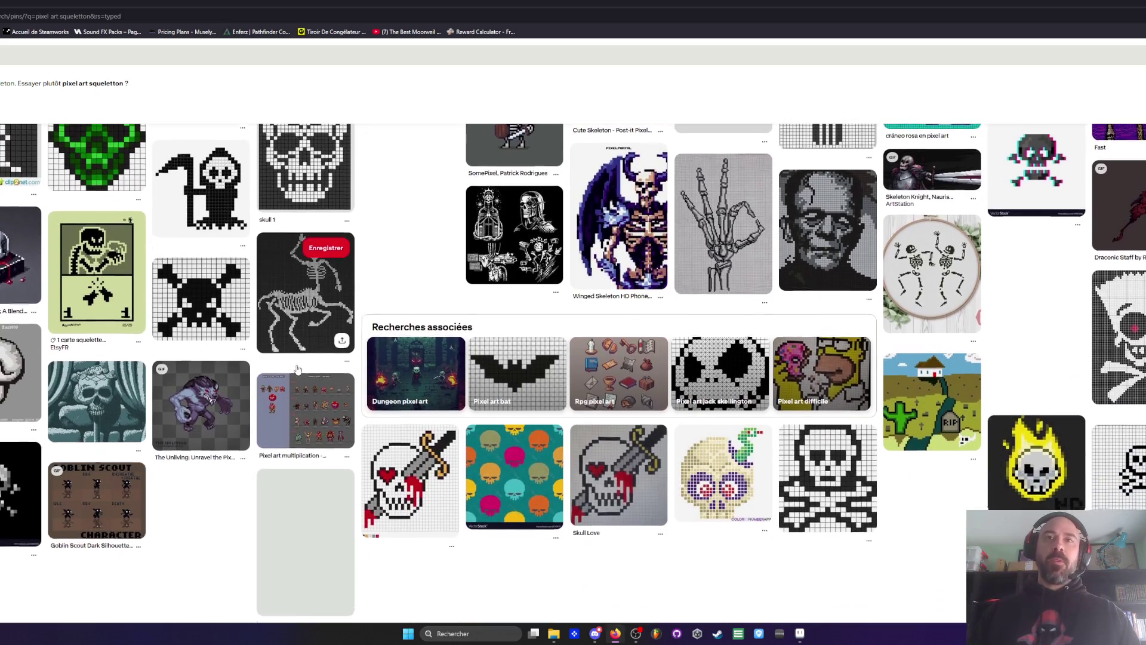
pyautogui.scroll(-2, 288, 361)
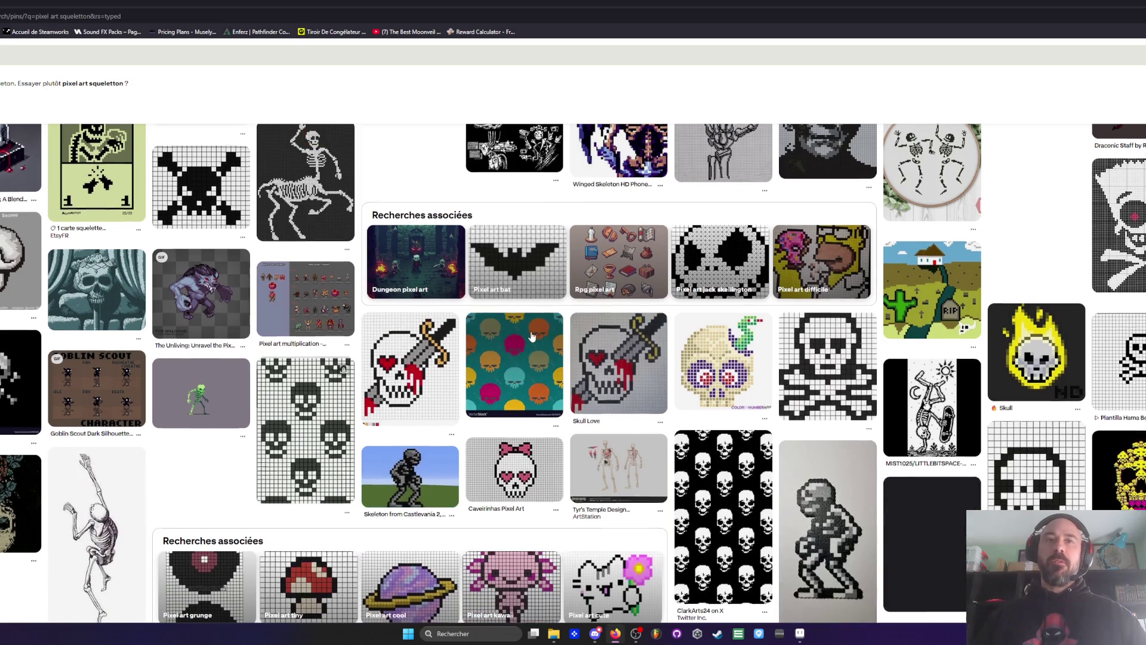
pyautogui.scroll(-1, 538, 322)
pyautogui.hotkey('alt', 'Left')
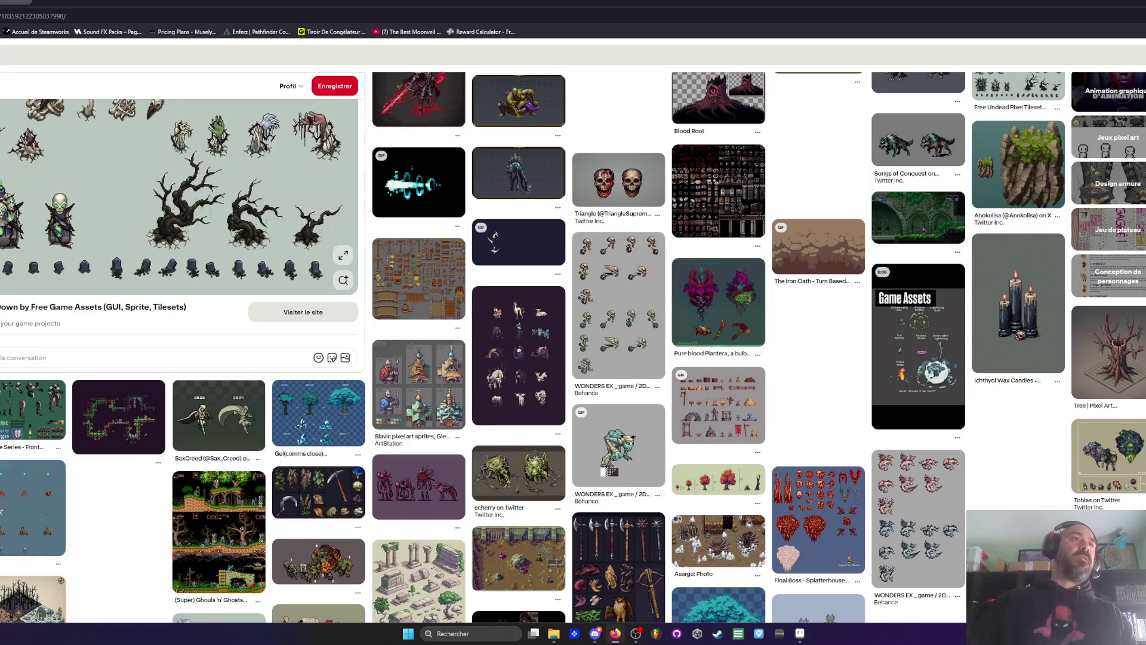
pyautogui.scroll(2, 74, 255)
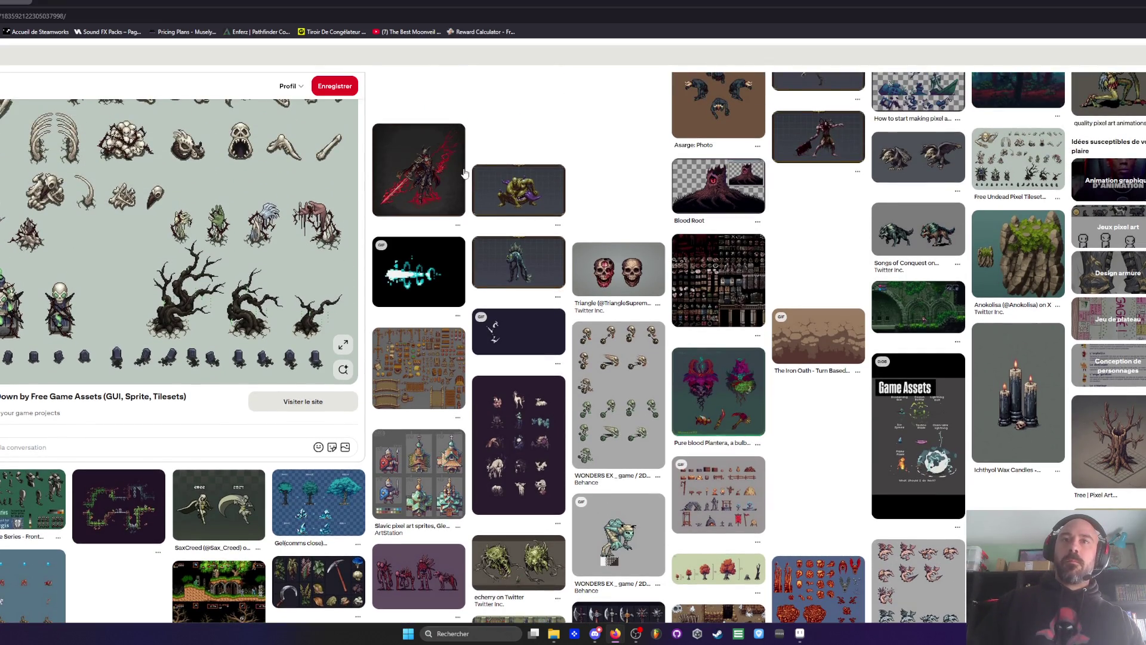
pyautogui.scroll(-3, 465, 172)
pyautogui.scroll(-2, 288, 243)
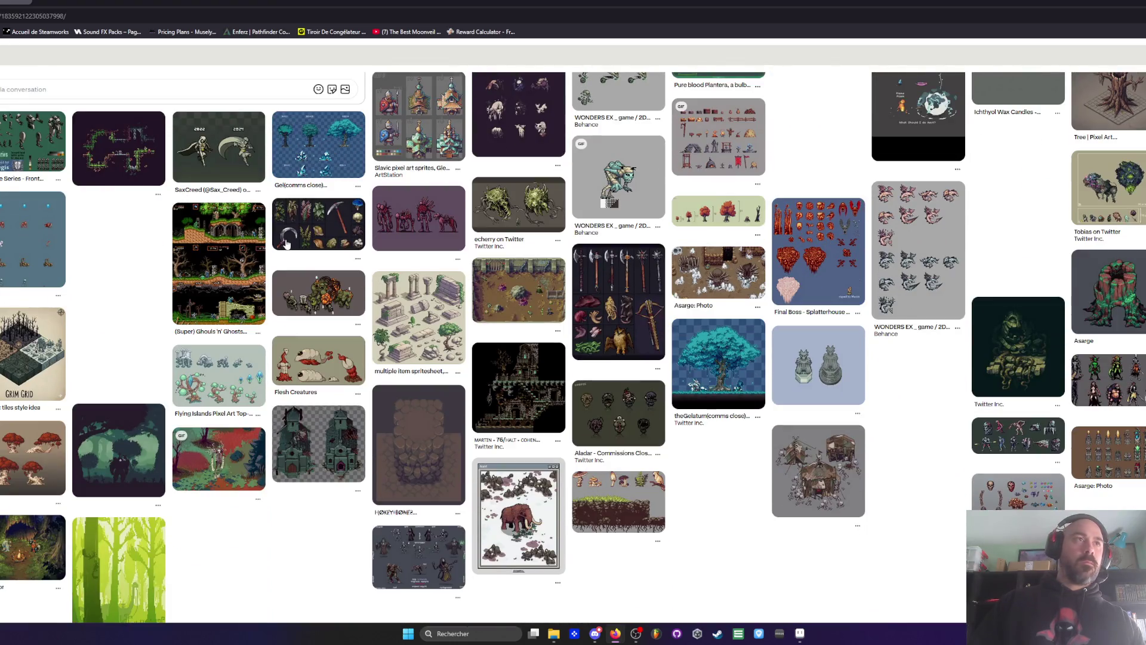
pyautogui.scroll(-2, 287, 243)
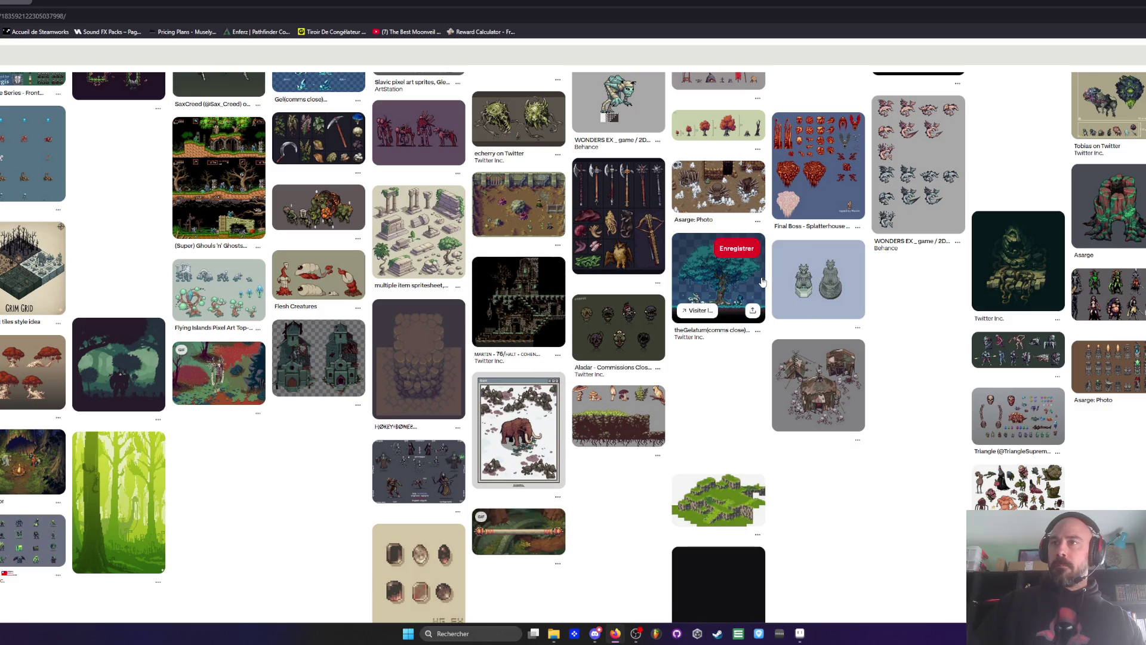
pyautogui.scroll(-2, 762, 282)
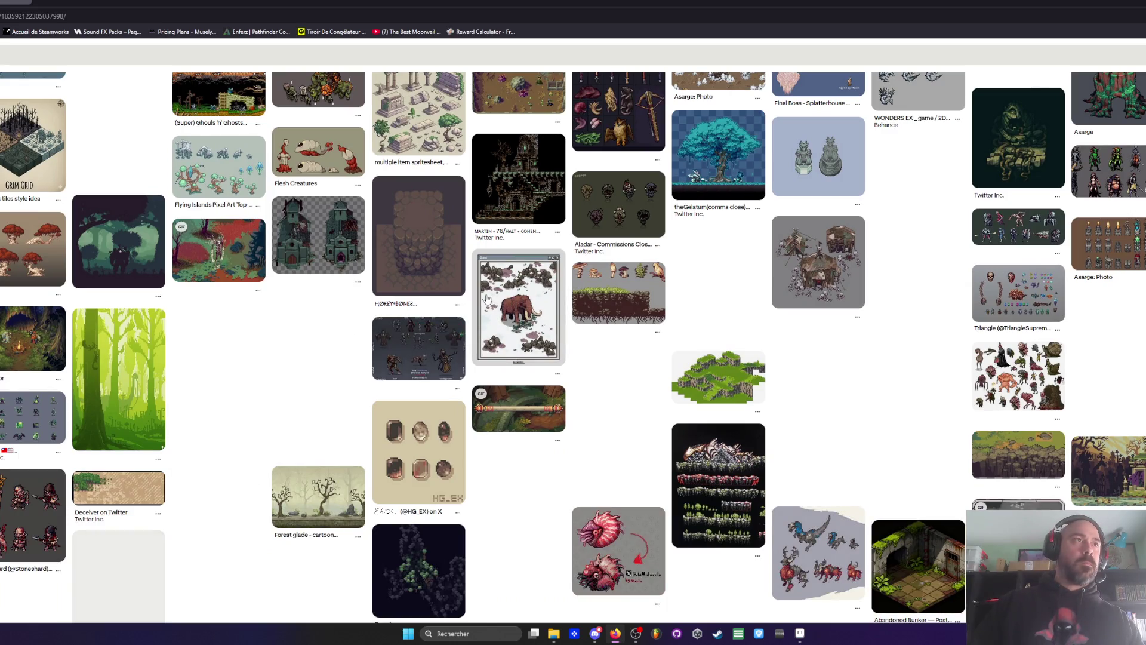
pyautogui.scroll(-1, 496, 296)
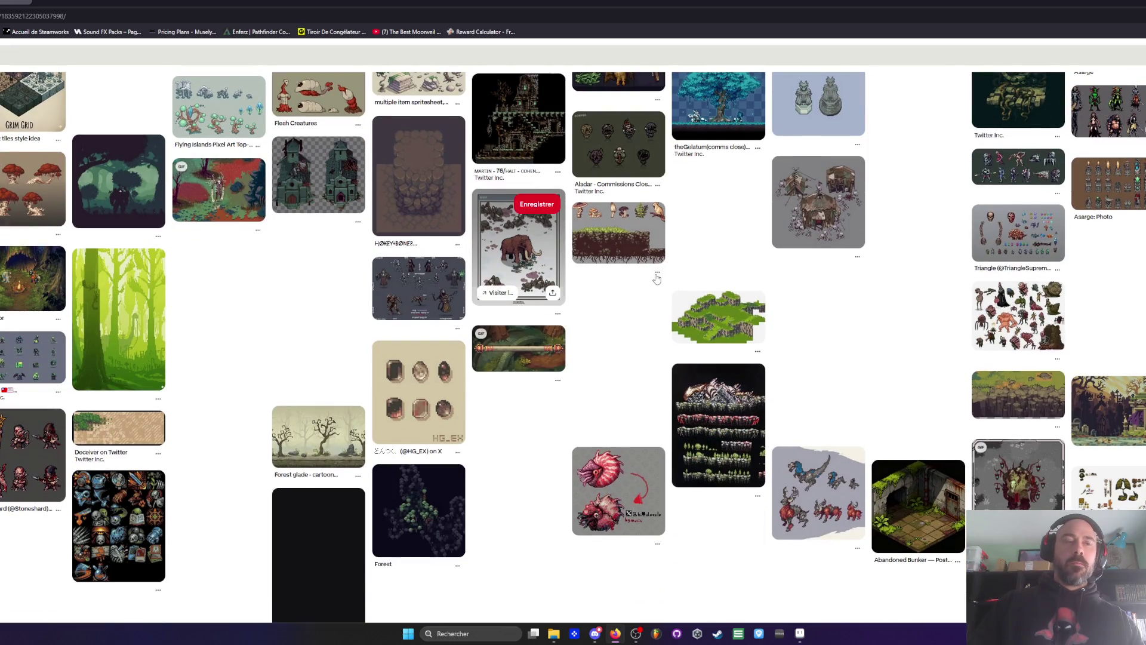
pyautogui.scroll(-1, 657, 279)
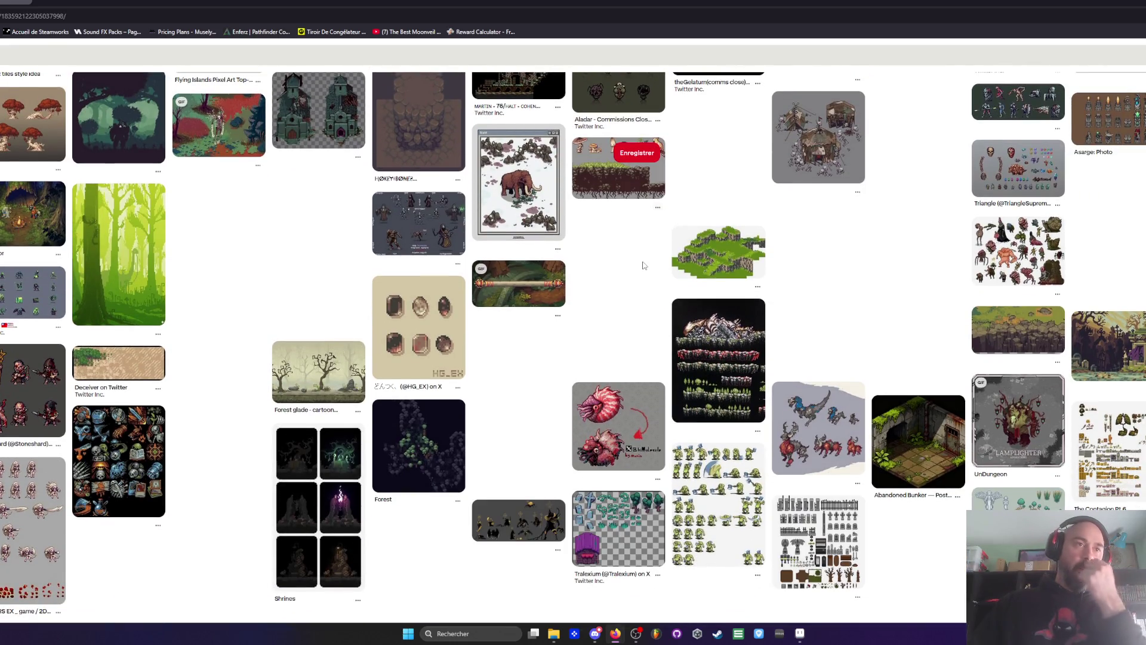
pyautogui.scroll(-1, 641, 264)
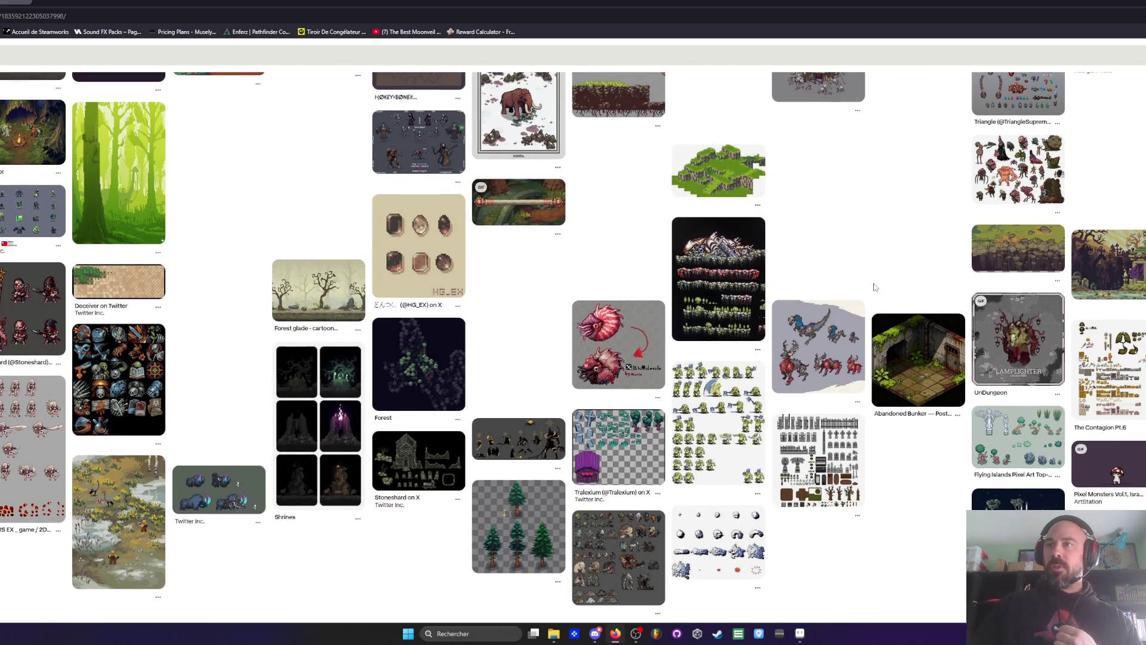
pyautogui.scroll(-1, 937, 282)
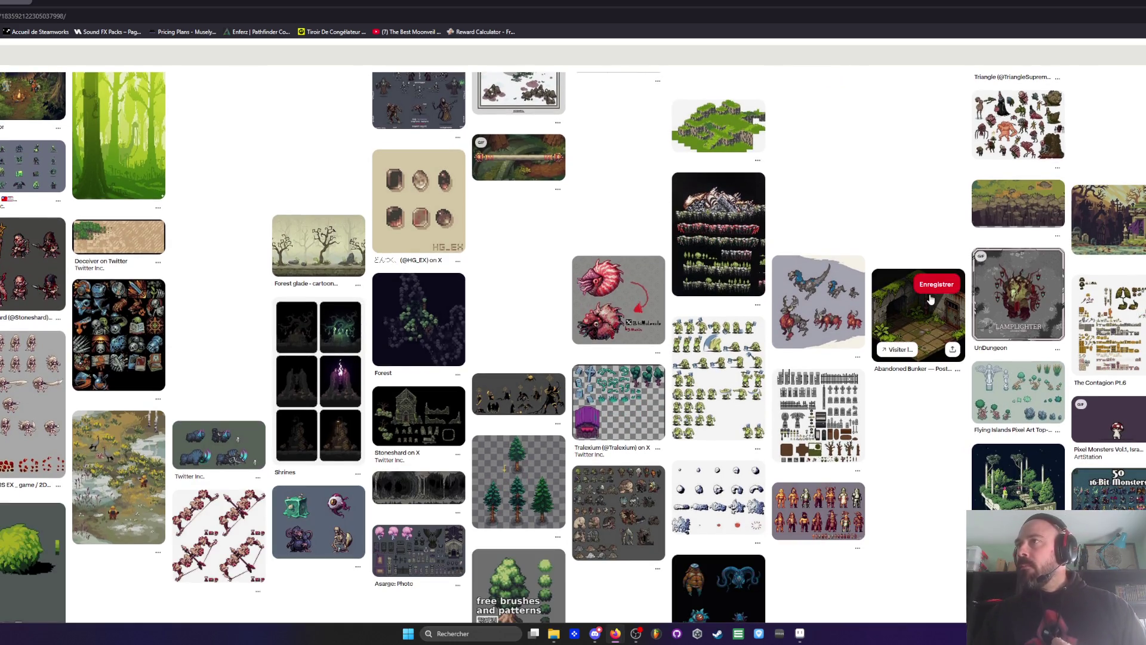
pyautogui.scroll(-2, 930, 298)
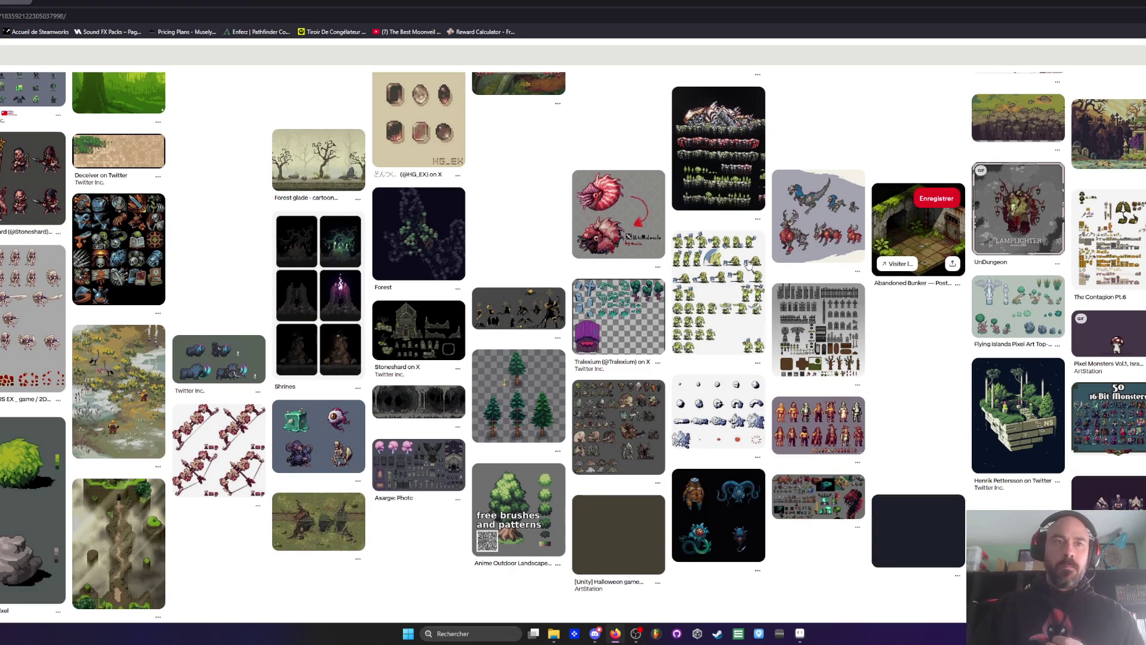
pyautogui.scroll(-1, 611, 283)
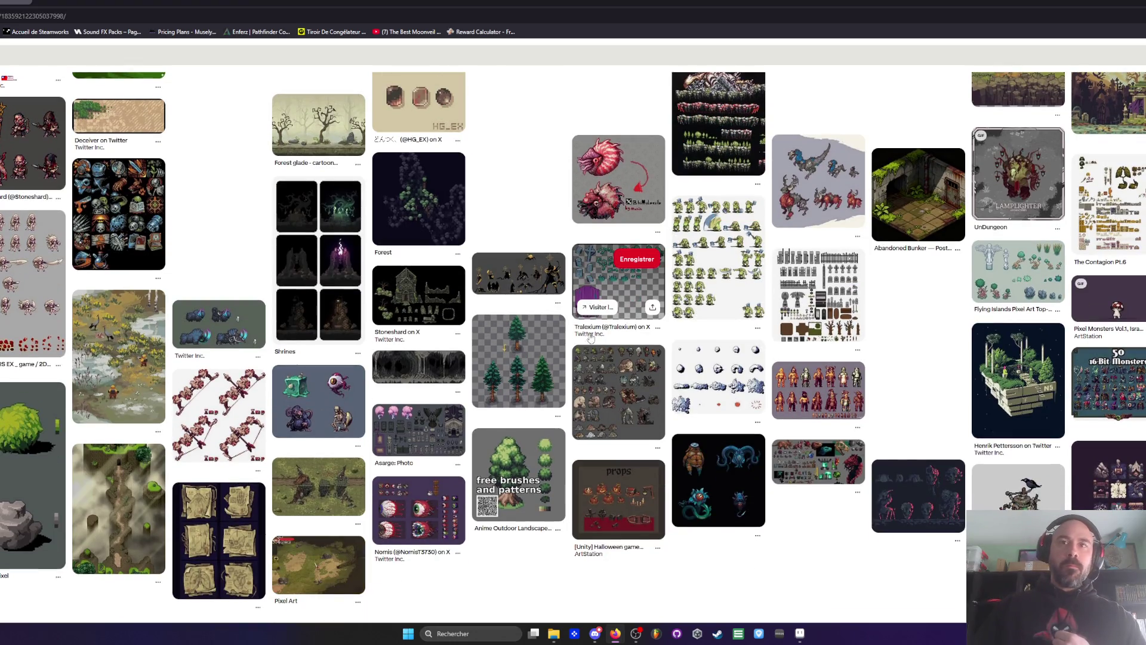
pyautogui.scroll(-2, 883, 370)
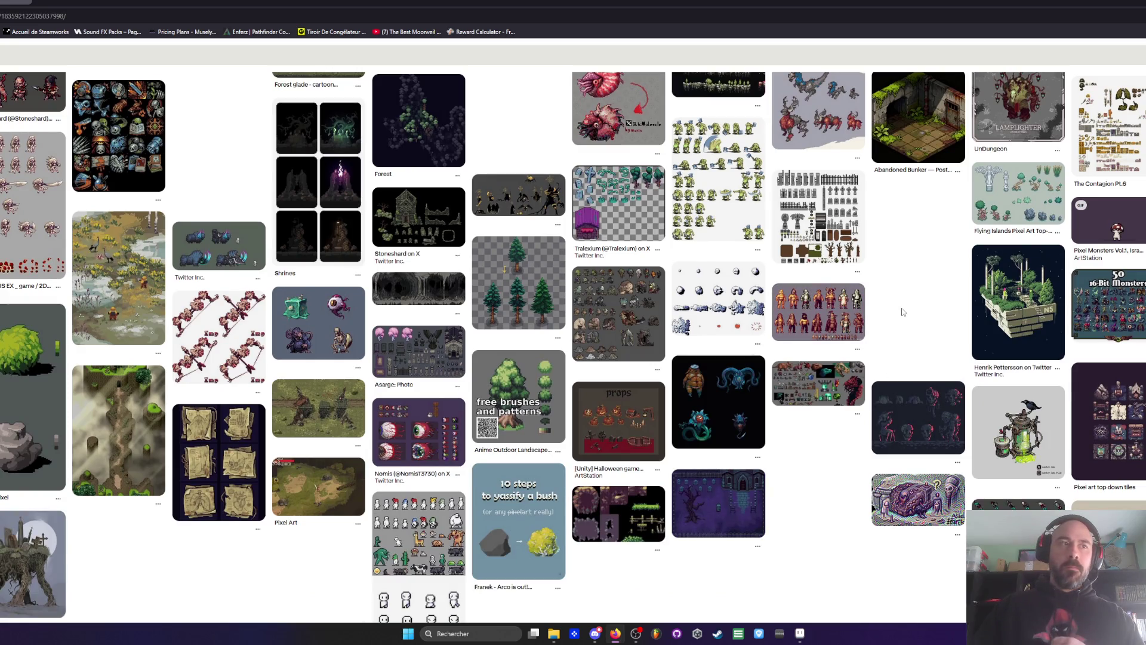
pyautogui.scroll(-2, 896, 316)
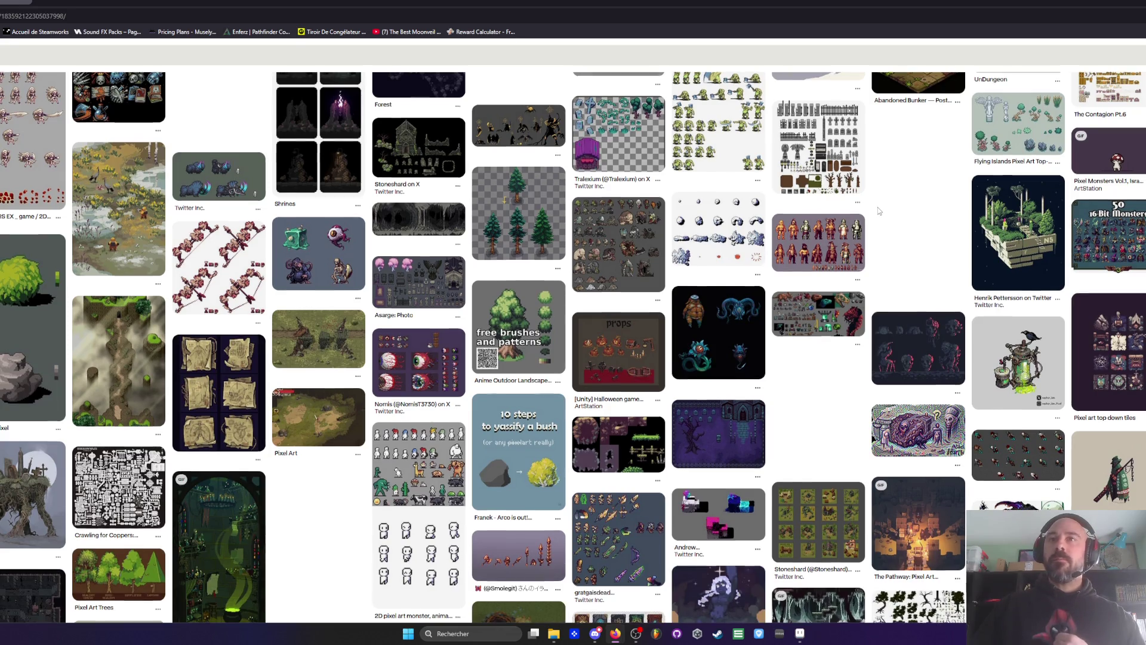
pyautogui.scroll(-2, 877, 207)
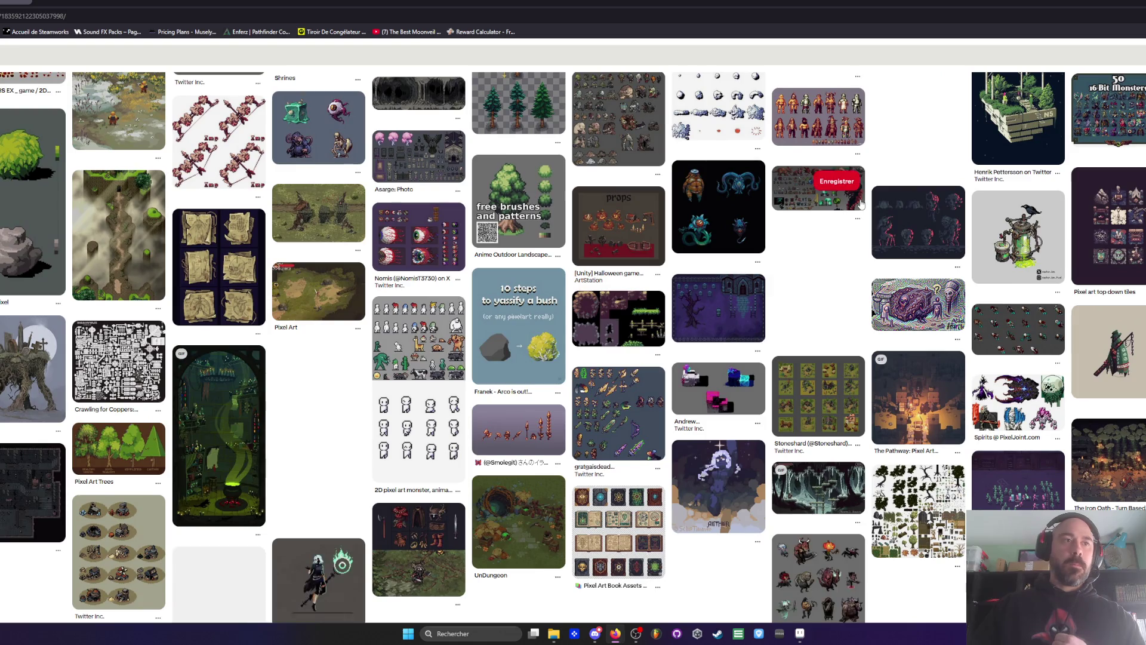
pyautogui.scroll(-1, 861, 203)
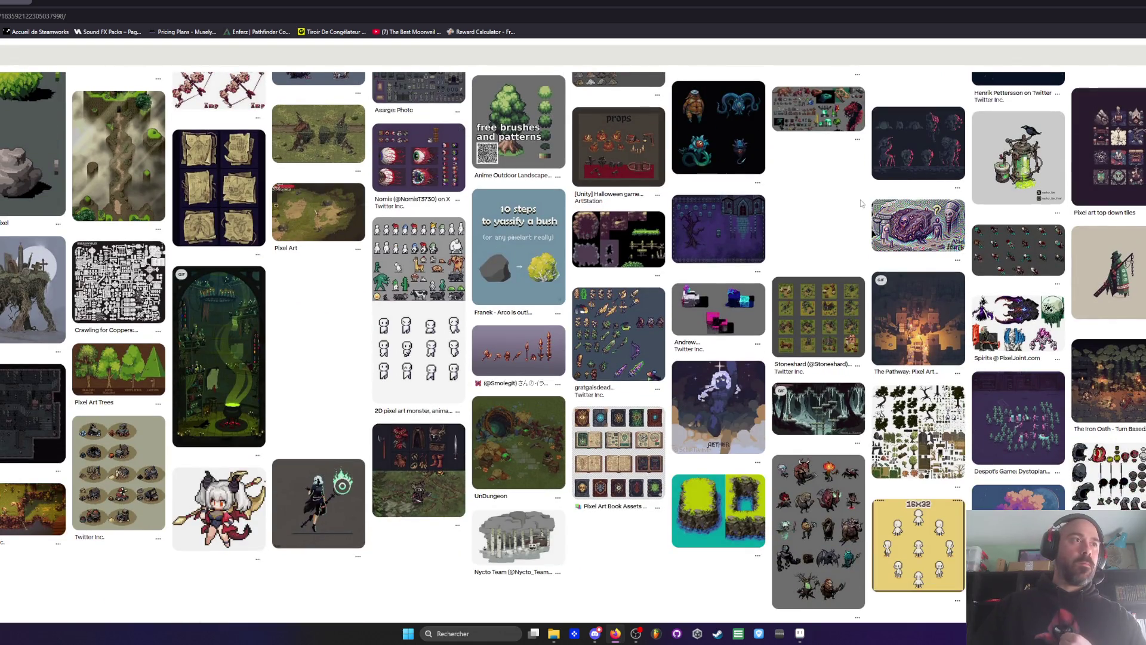
pyautogui.scroll(-1, 848, 202)
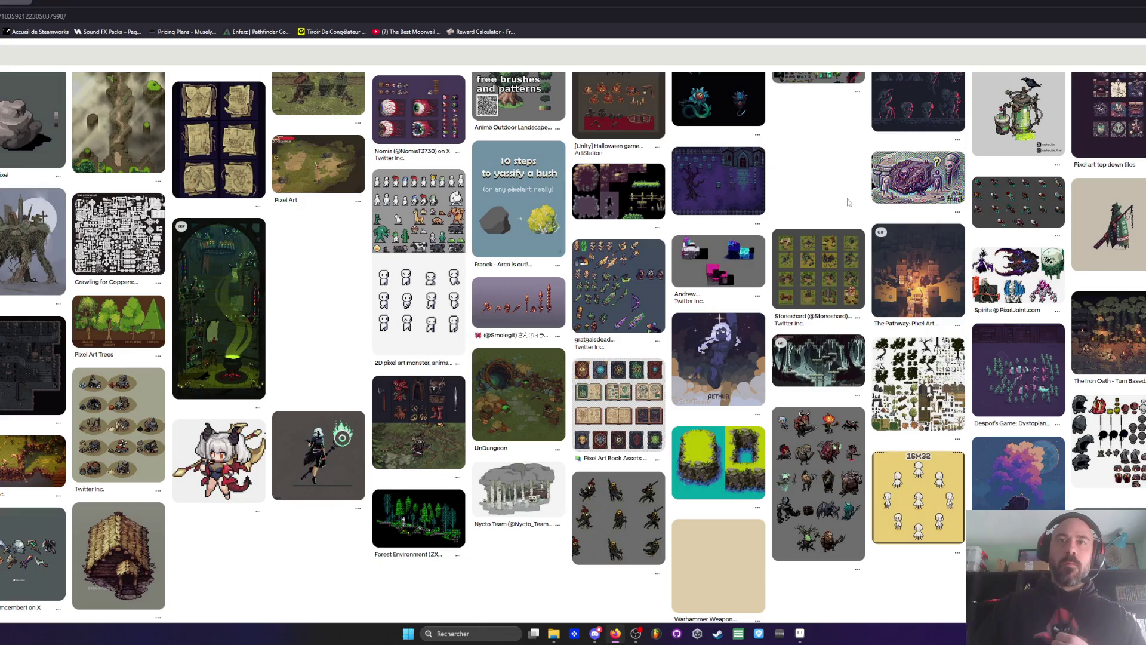
pyautogui.scroll(-1, 841, 197)
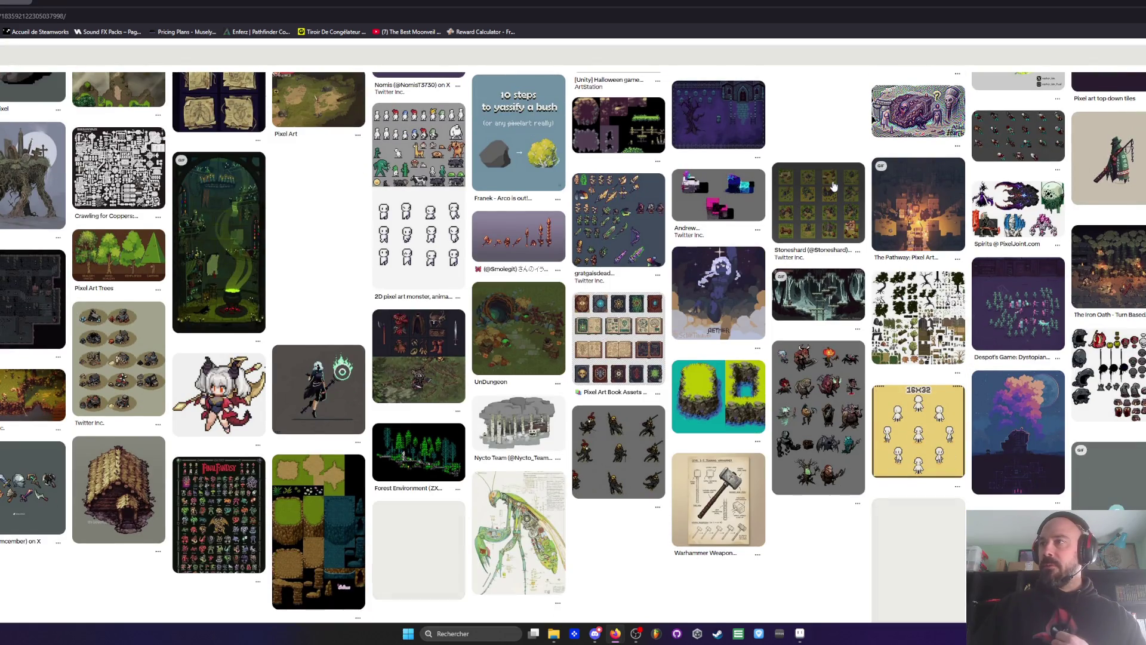
pyautogui.scroll(-1, 834, 187)
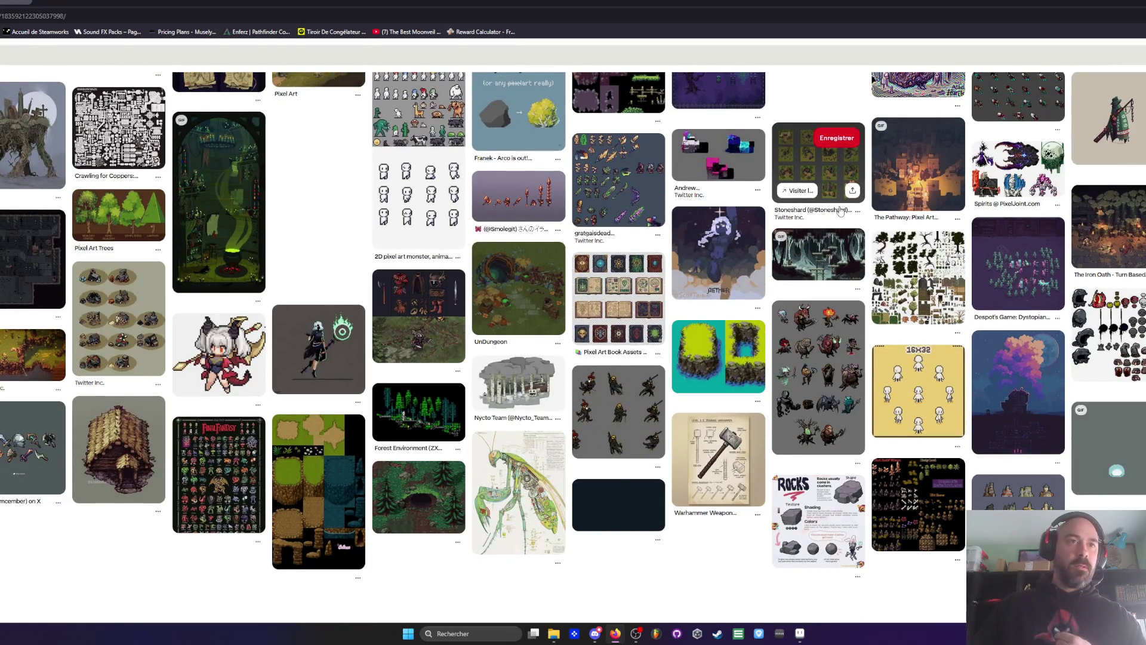
pyautogui.scroll(-1, 831, 220)
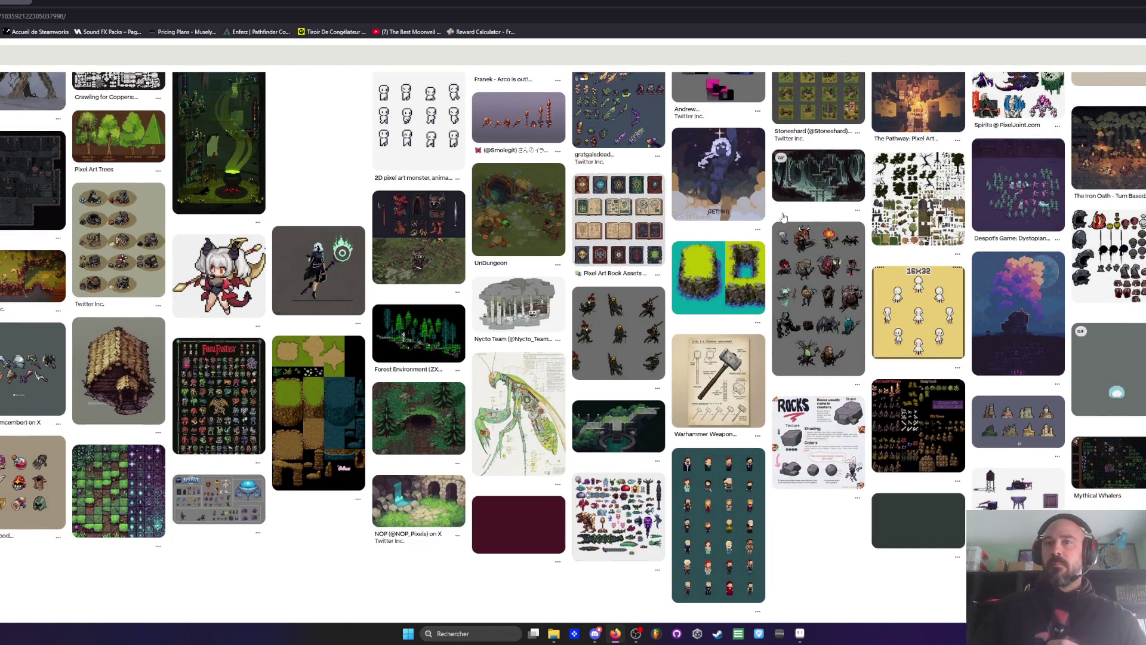
pyautogui.scroll(-2, 787, 236)
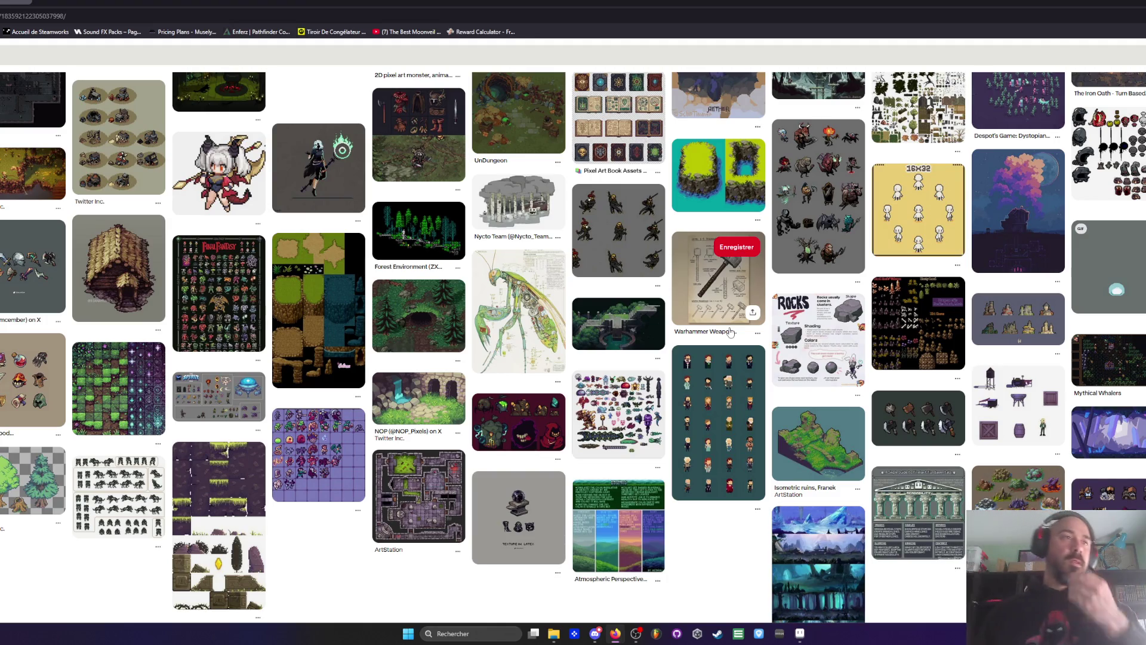
pyautogui.scroll(-1, 731, 333)
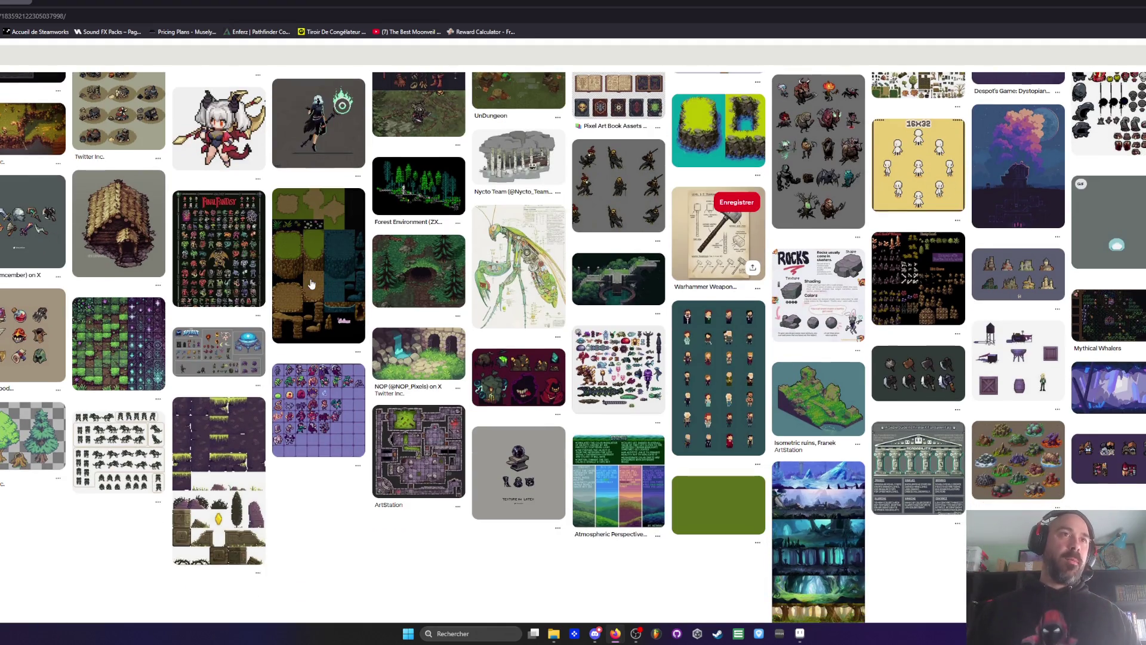
pyautogui.scroll(-2, 250, 342)
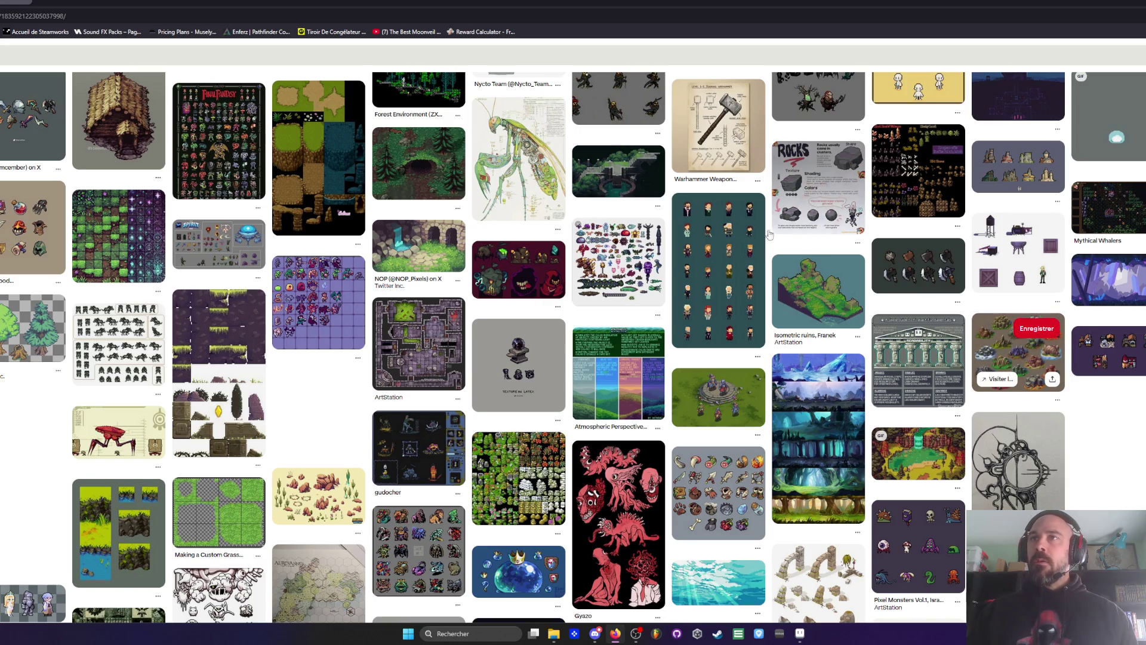
pyautogui.scroll(-3, 461, 209)
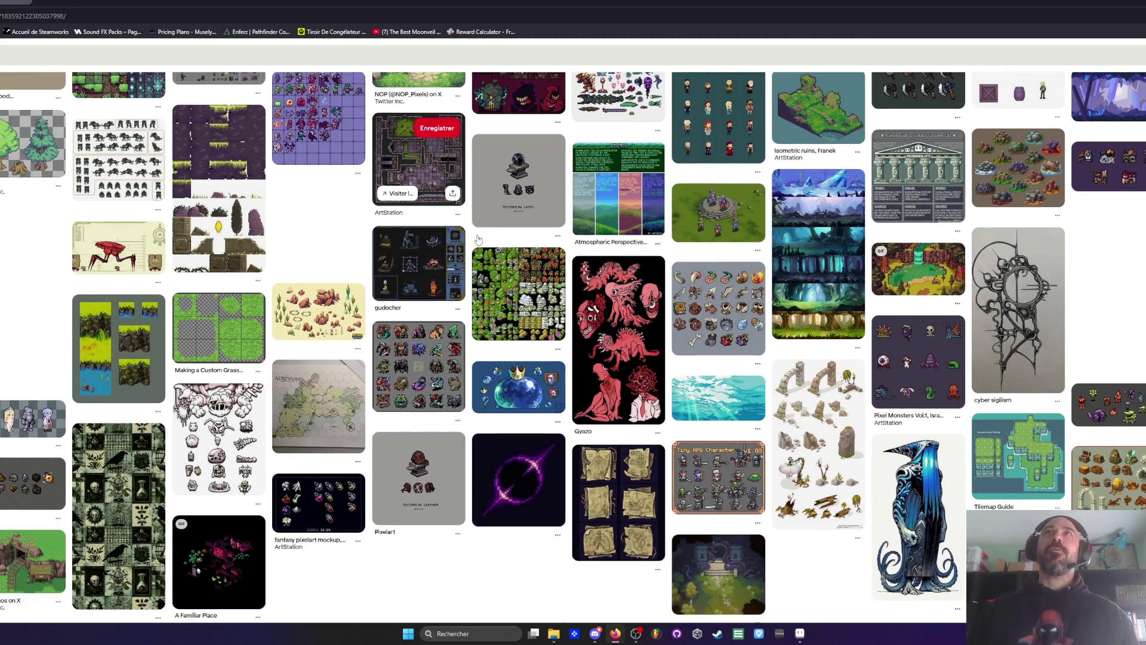
pyautogui.scroll(-2, 418, 235)
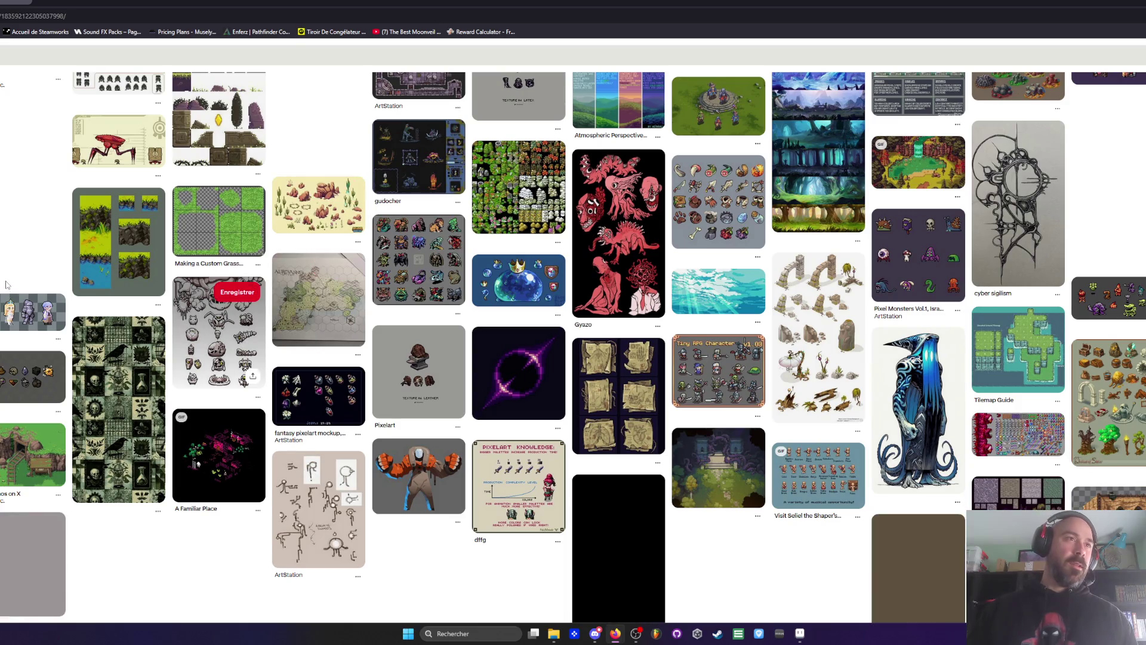
pyautogui.scroll(-1, 262, 268)
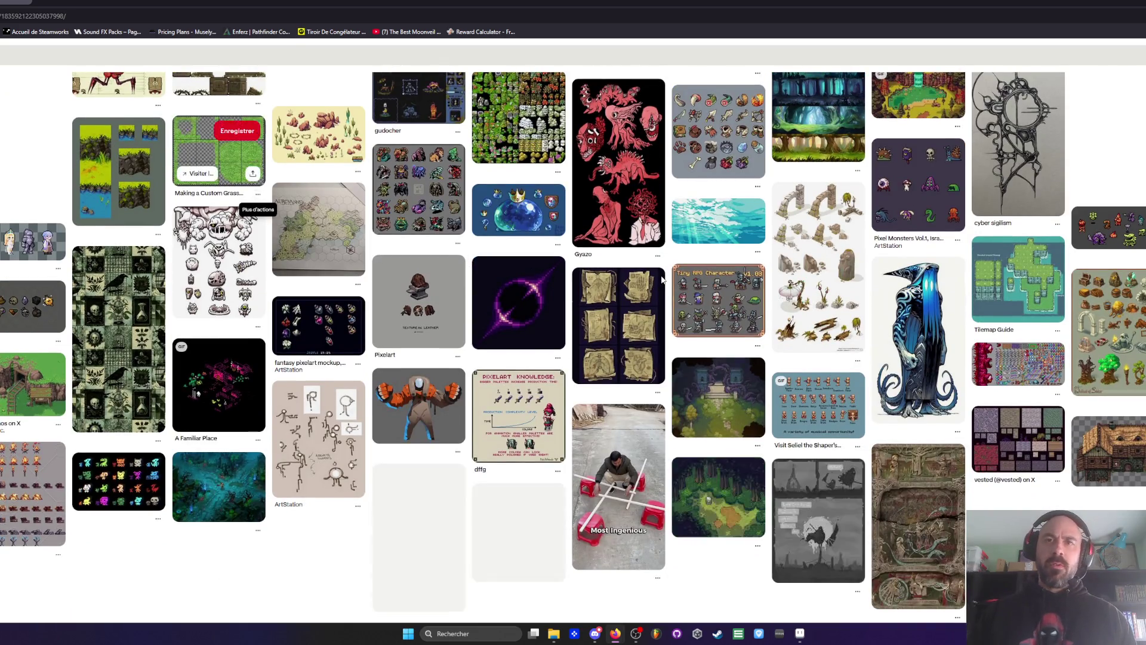
pyautogui.scroll(-1, 661, 280)
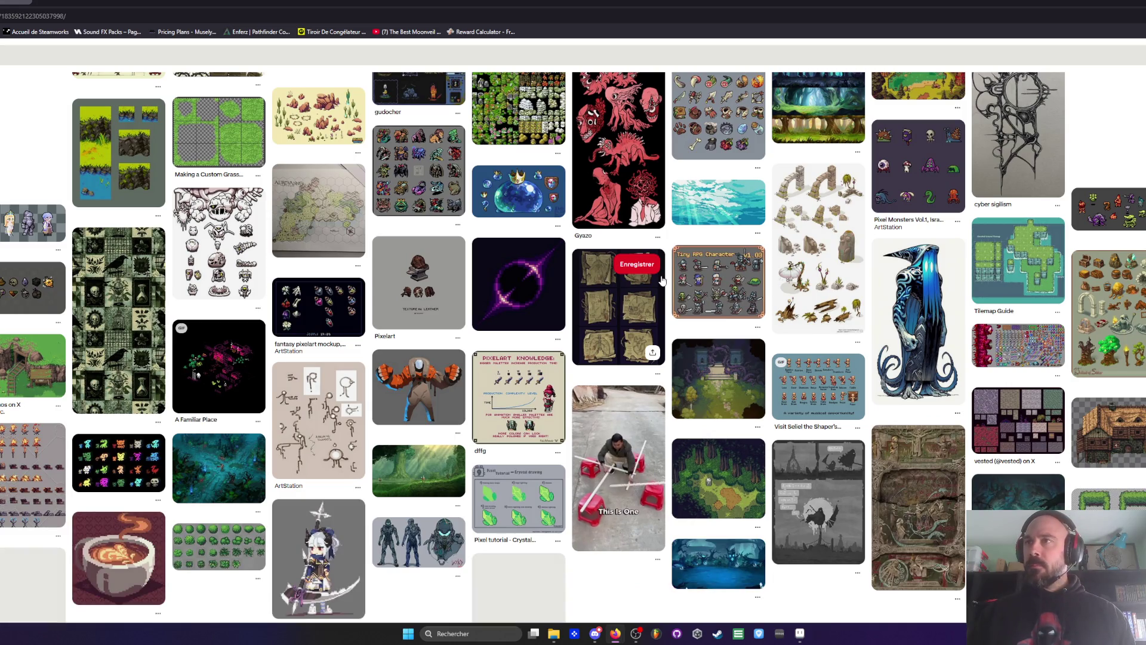
pyautogui.scroll(-2, 661, 280)
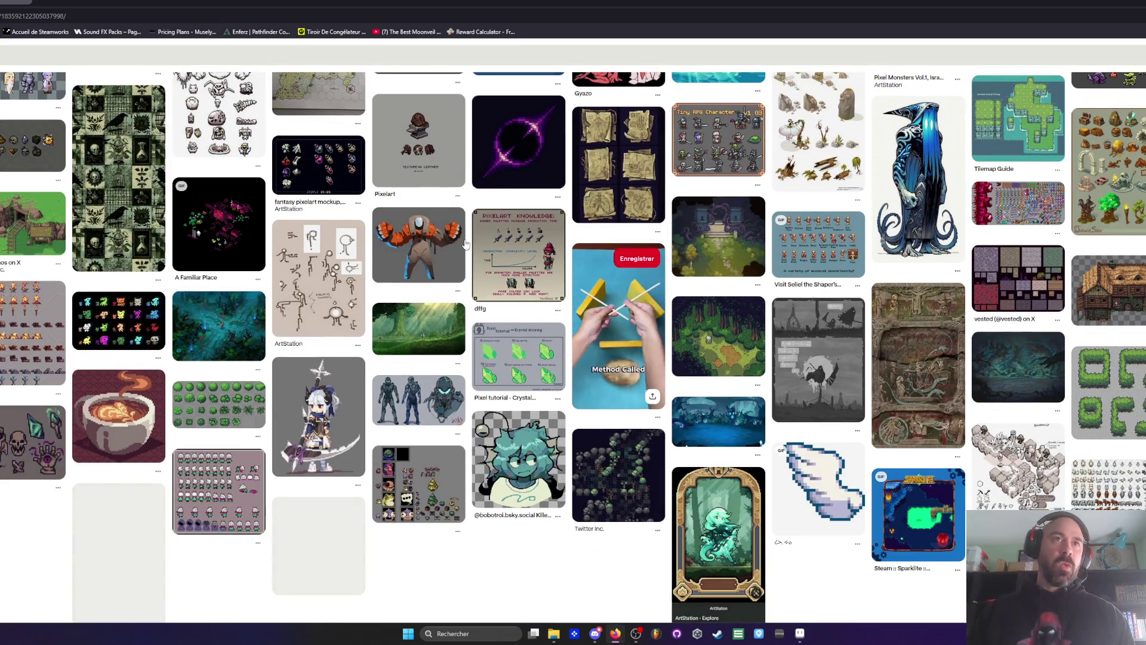
pyautogui.scroll(-1, 391, 242)
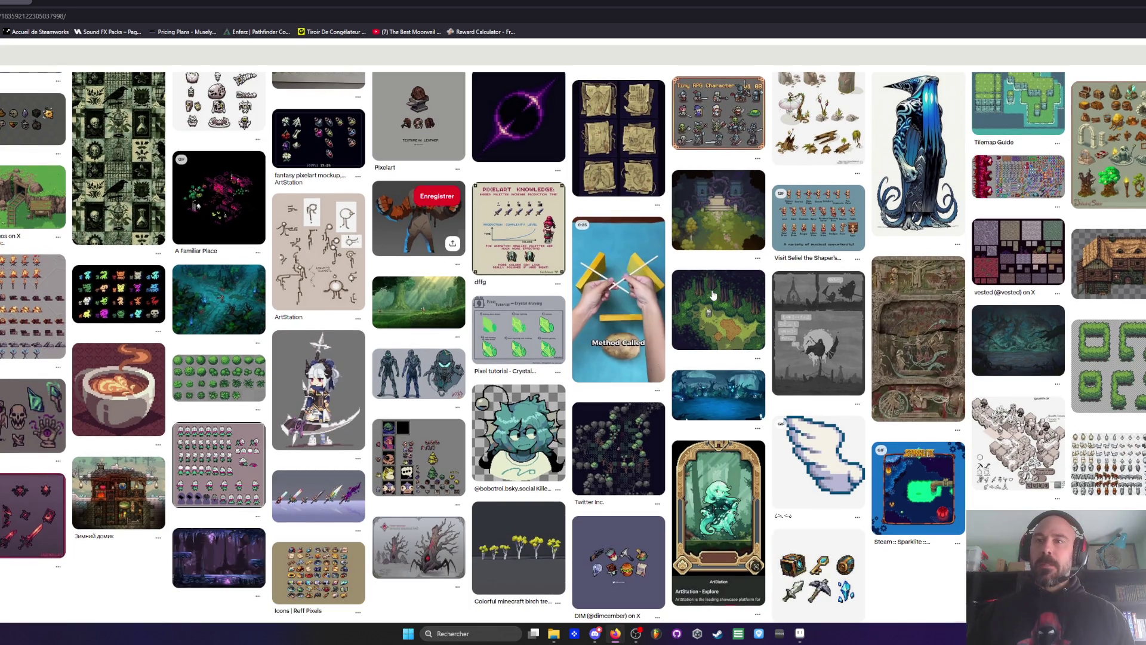
pyautogui.scroll(-1, 712, 295)
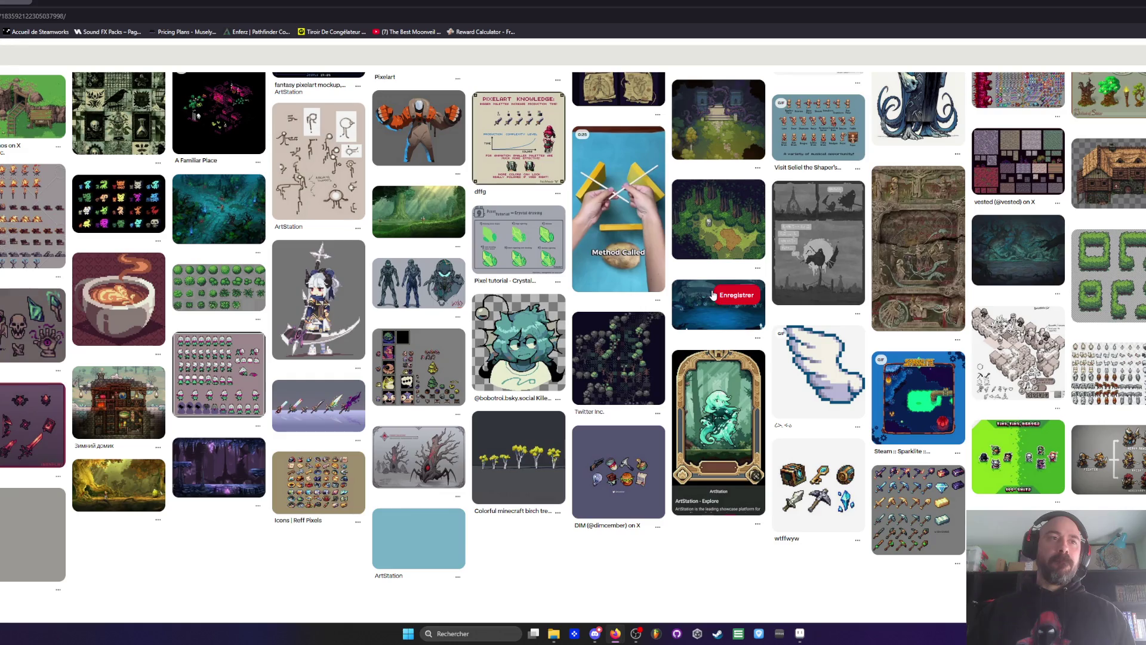
pyautogui.scroll(-1, 713, 295)
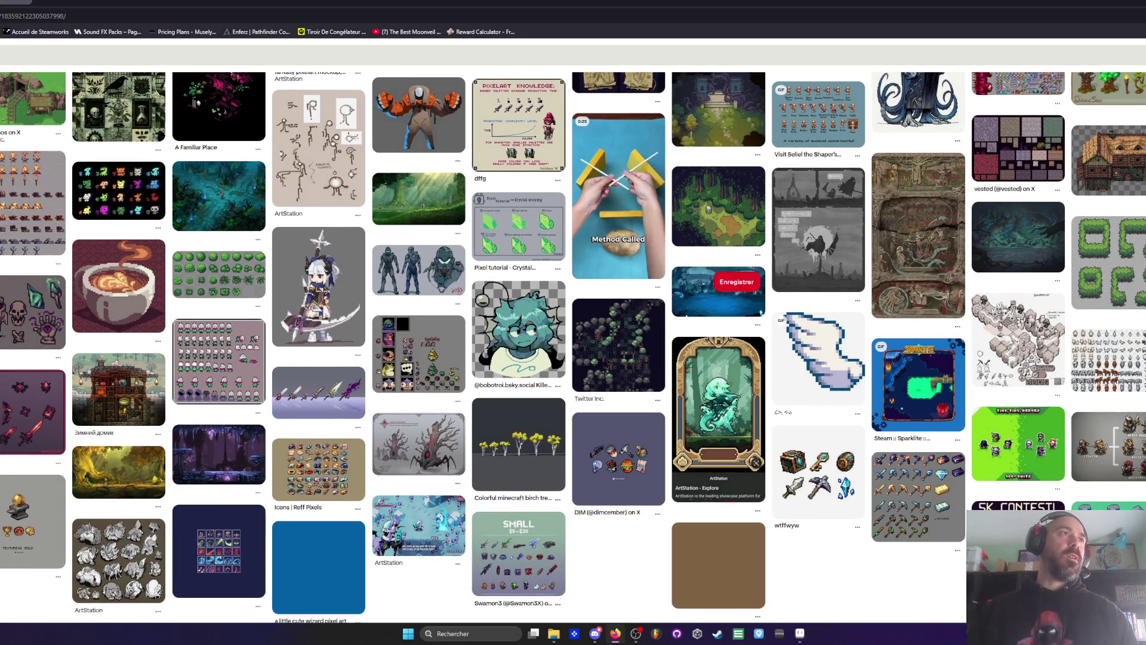
pyautogui.click(713, 52)
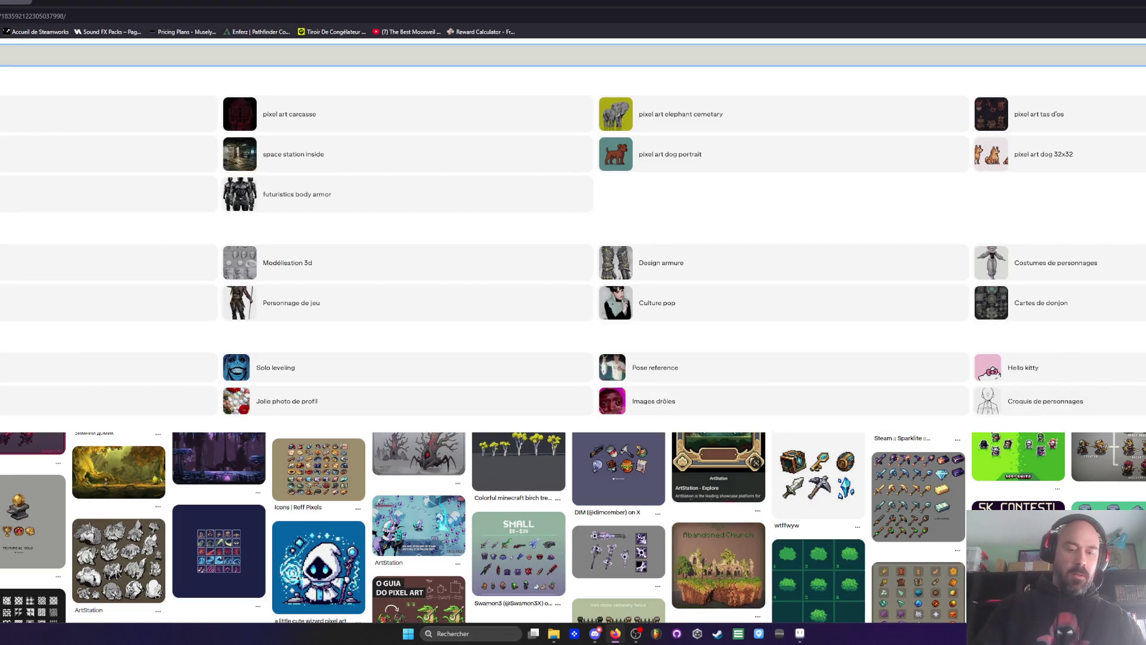
pyautogui.press('Escape')
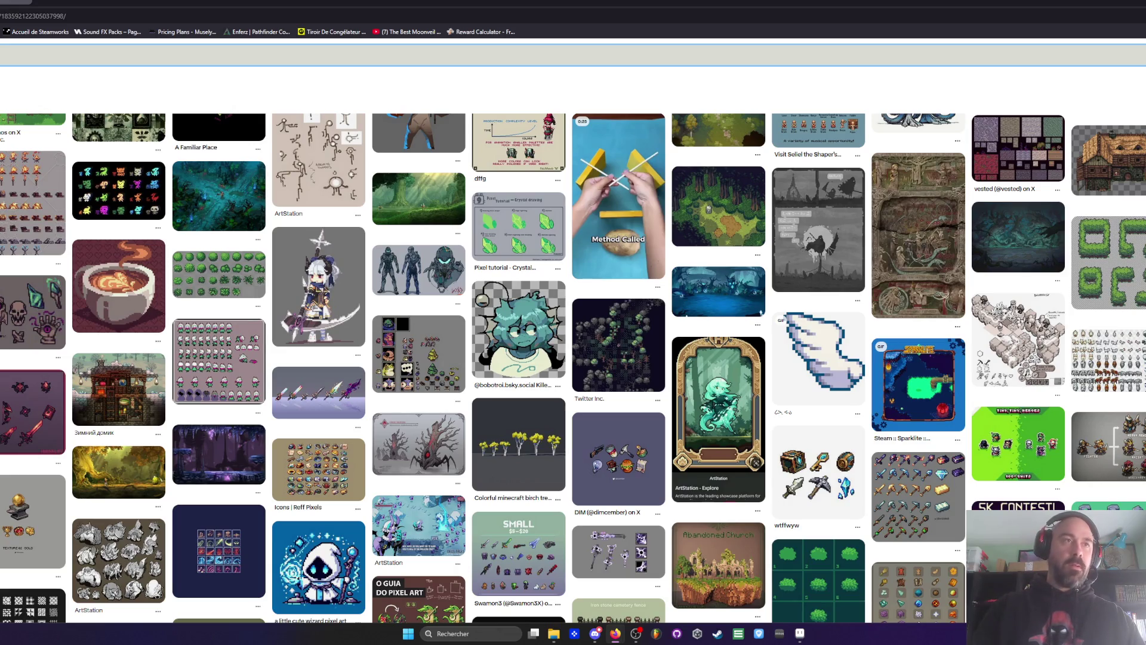
# Step: Search Pinterest for 'animal squeleton', then narrow it to 'animal squeleton cemetary'
pyautogui.press('Return')
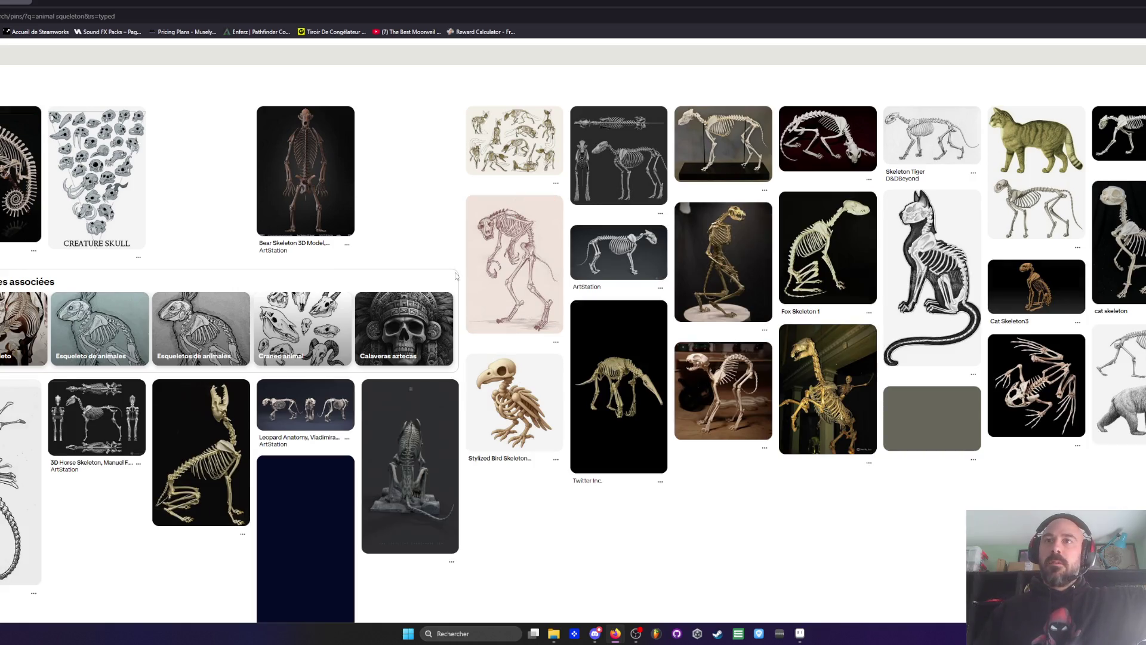
pyautogui.scroll(-1, 761, 253)
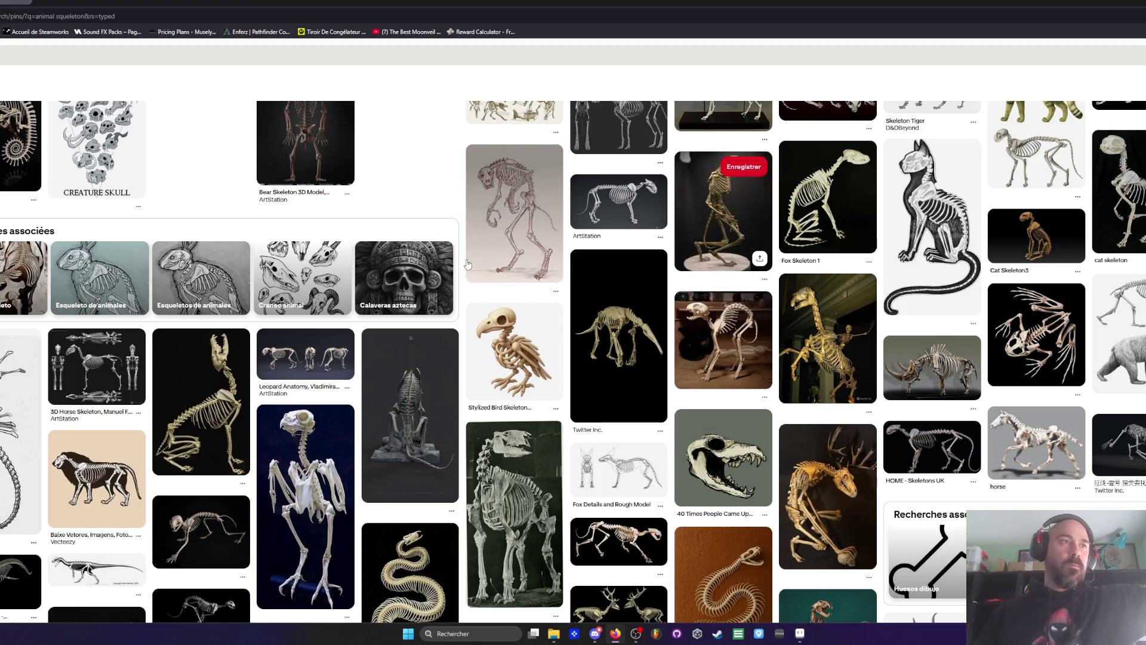
pyautogui.scroll(-3, 467, 265)
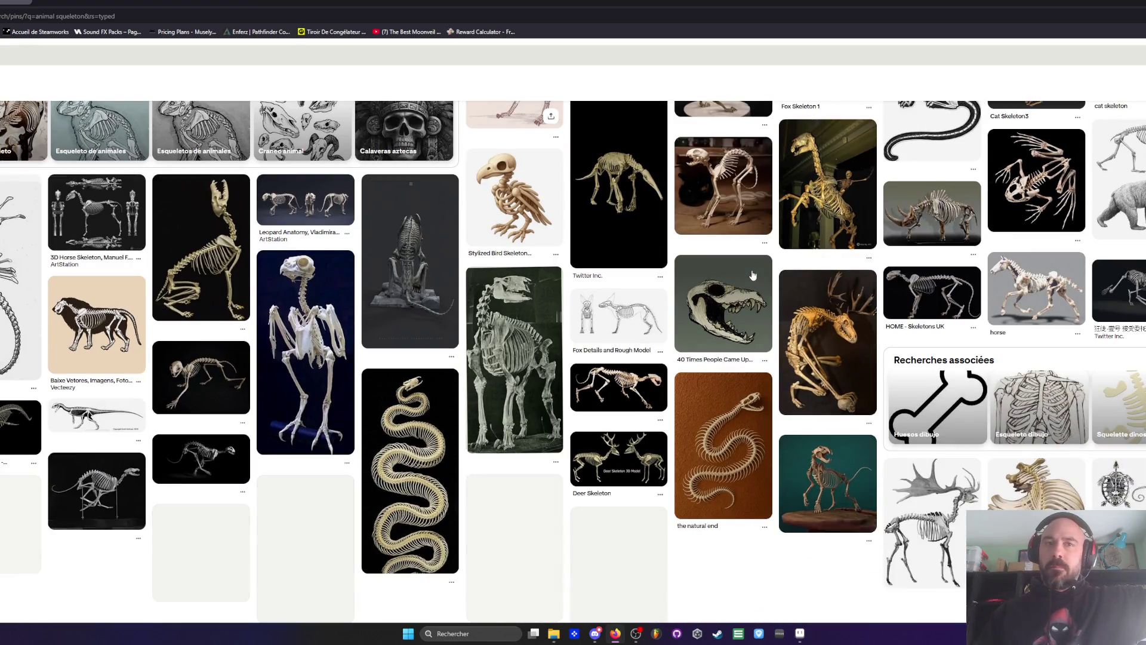
pyautogui.click(55, 55)
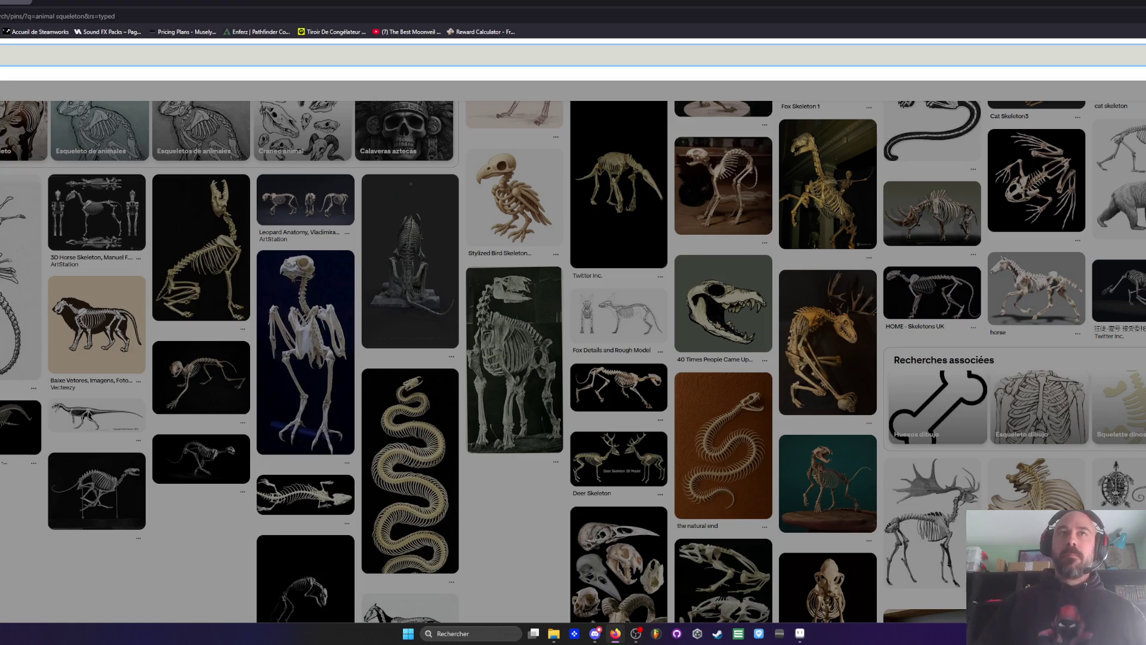
pyautogui.press('Return')
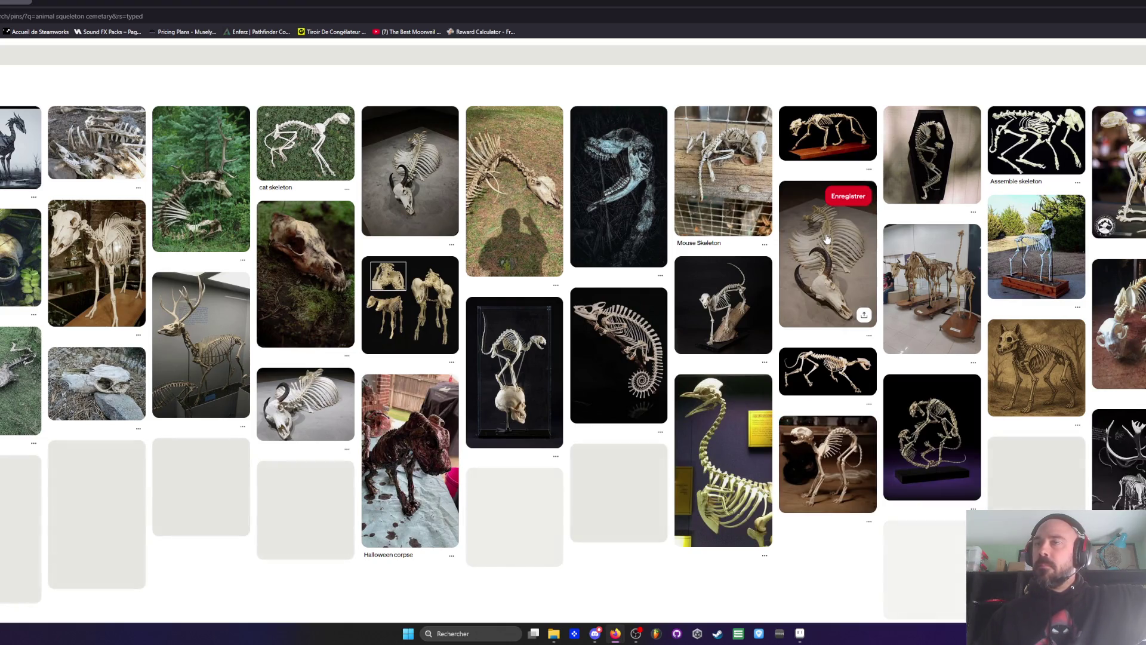
# Step: Scroll far down the 'animal squeleton cemetery' pin results and open the Alfheim Barrens skeleton pin
pyautogui.scroll(-1, 828, 238)
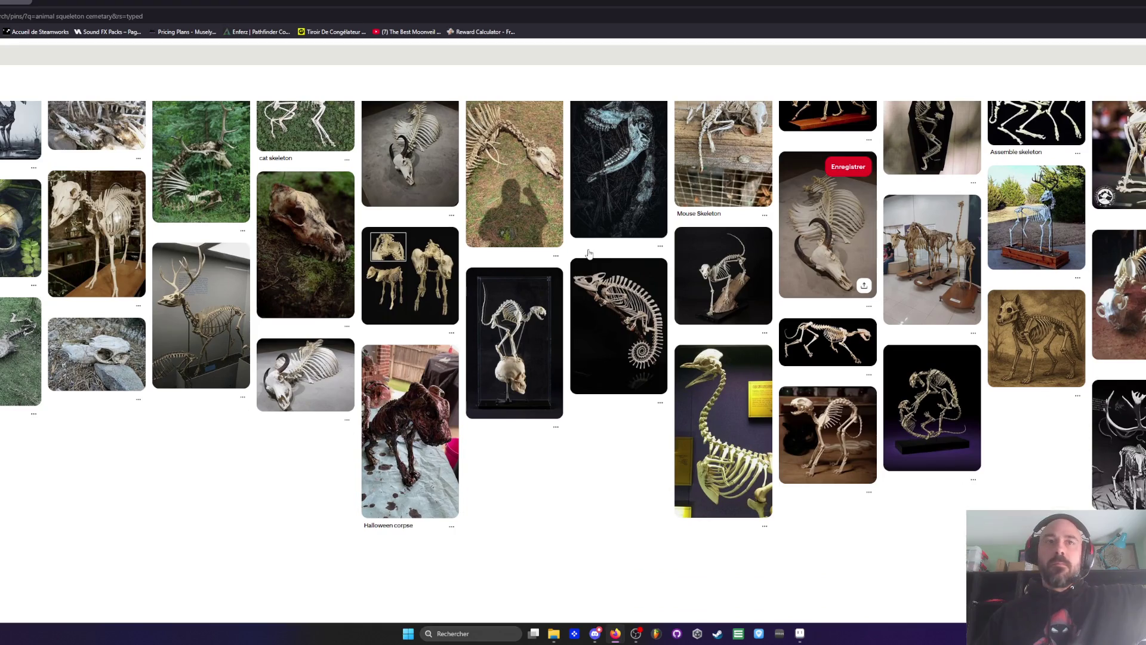
pyautogui.scroll(-2, 676, 206)
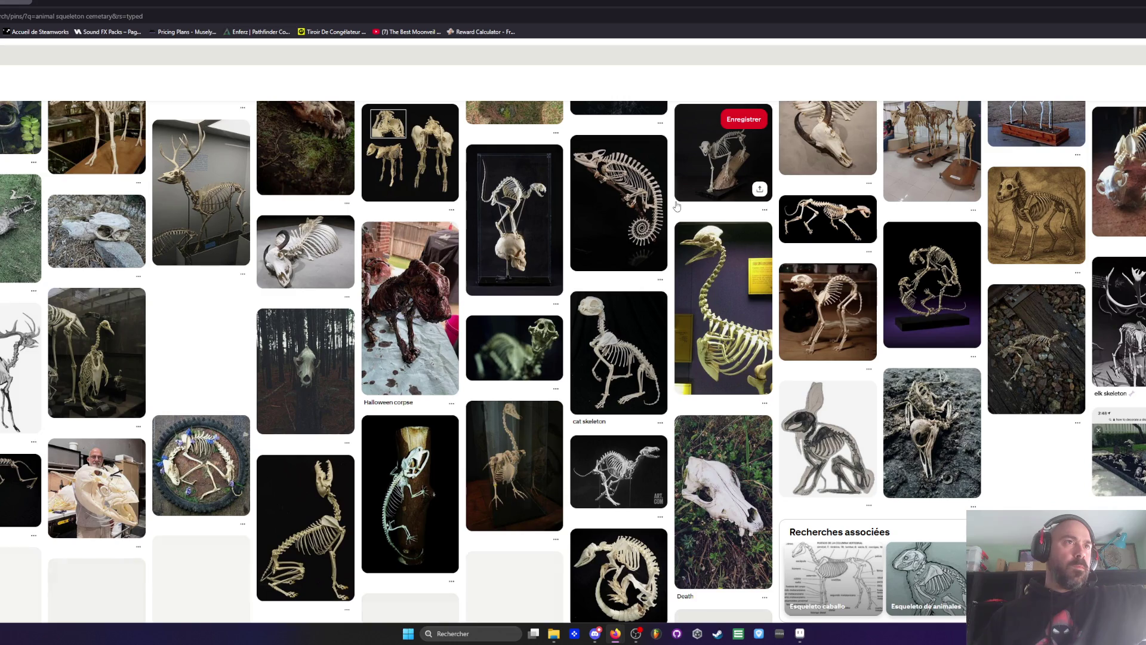
pyautogui.scroll(-2, 676, 206)
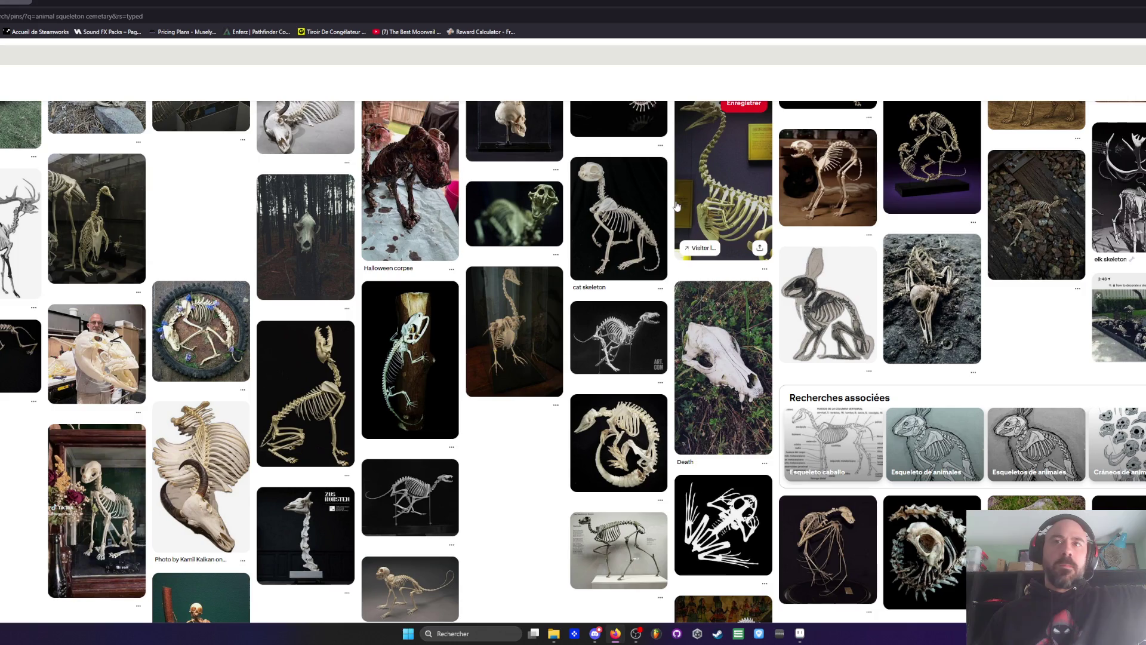
pyautogui.scroll(-2, 693, 197)
pyautogui.scroll(-2, 705, 186)
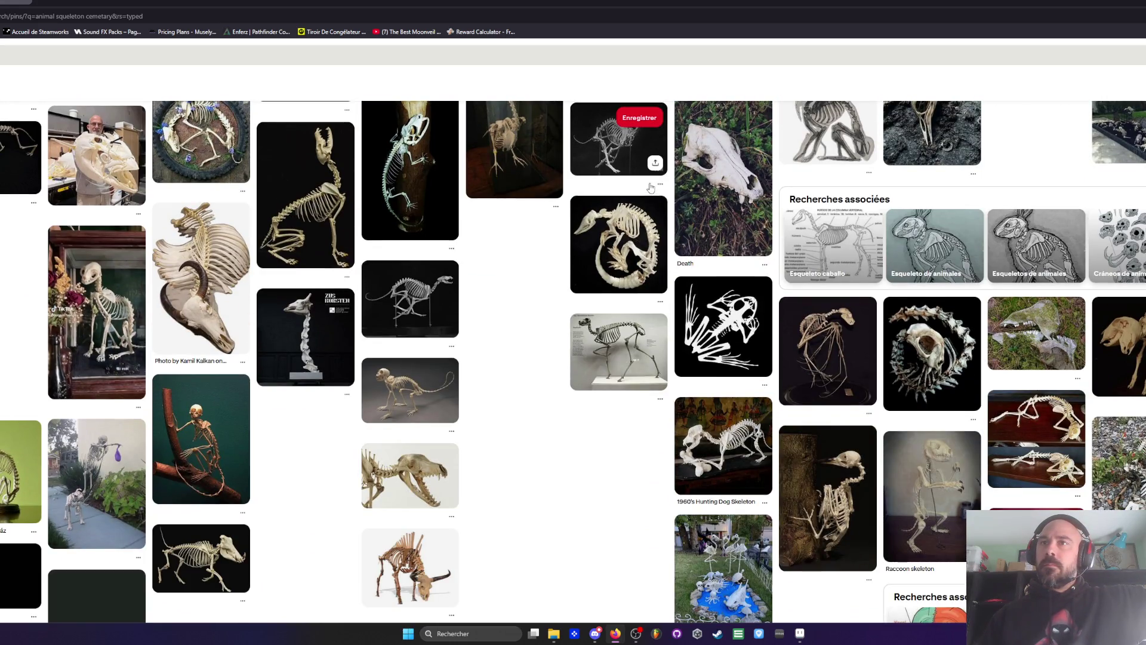
pyautogui.scroll(-2, 651, 188)
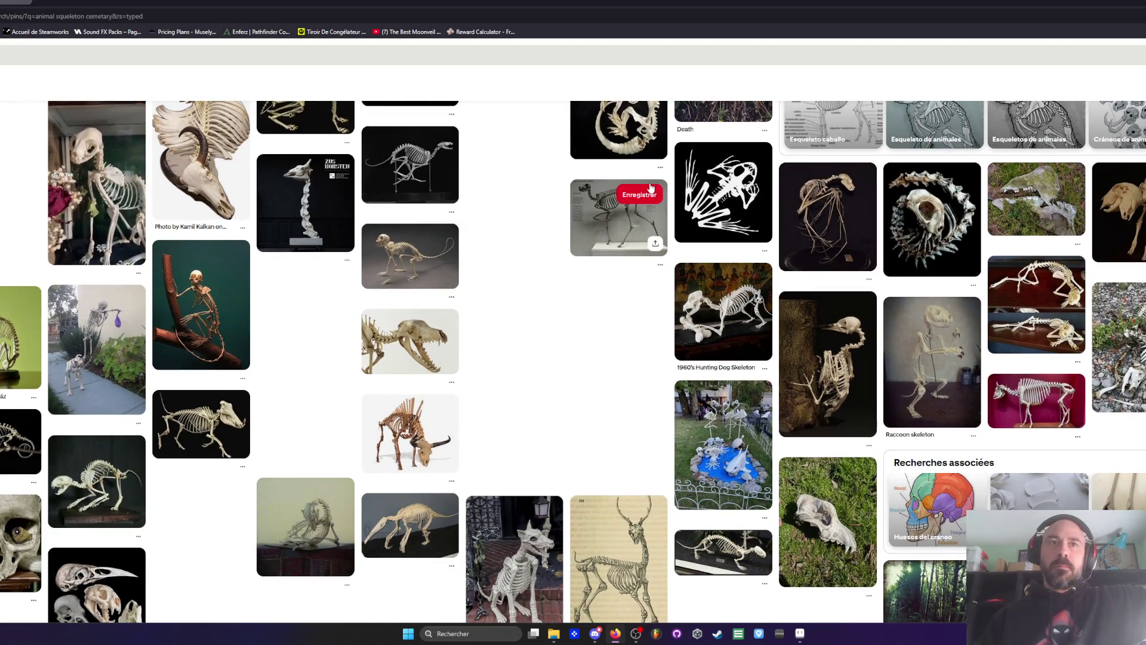
pyautogui.scroll(-2, 557, 260)
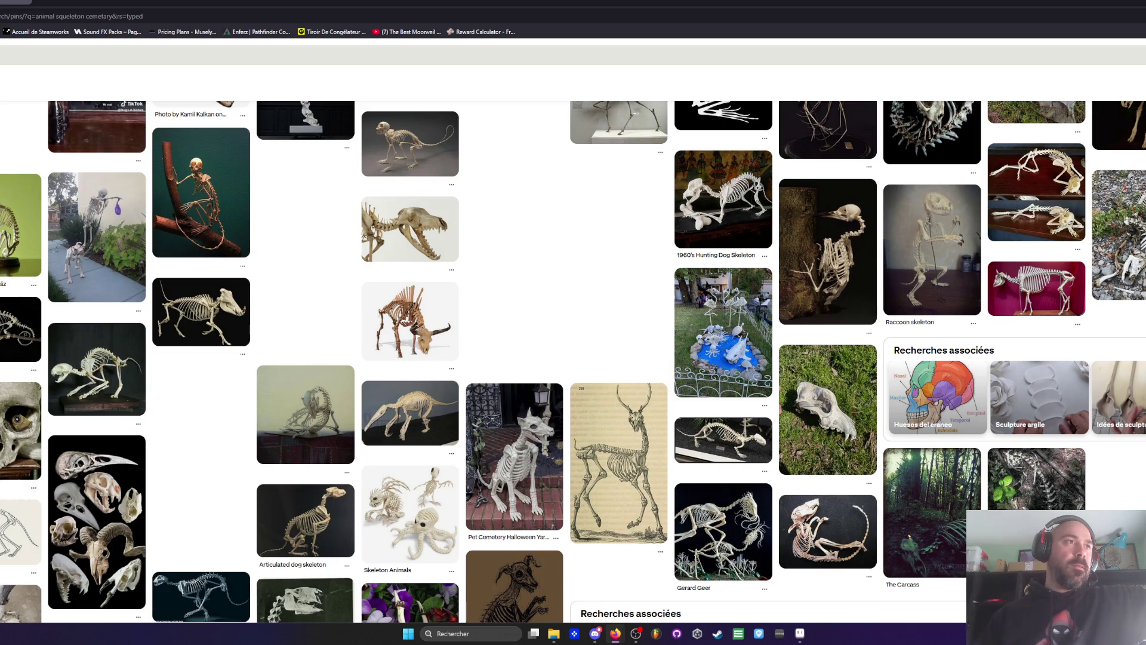
pyautogui.scroll(-2, 132, 263)
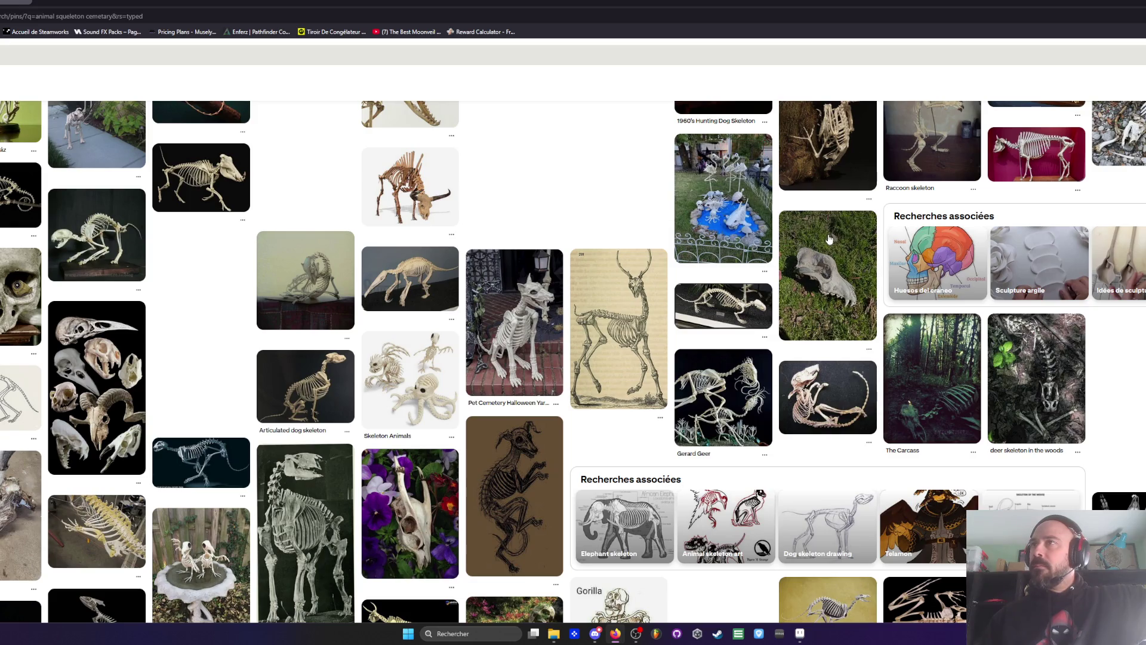
pyautogui.scroll(-5, 848, 242)
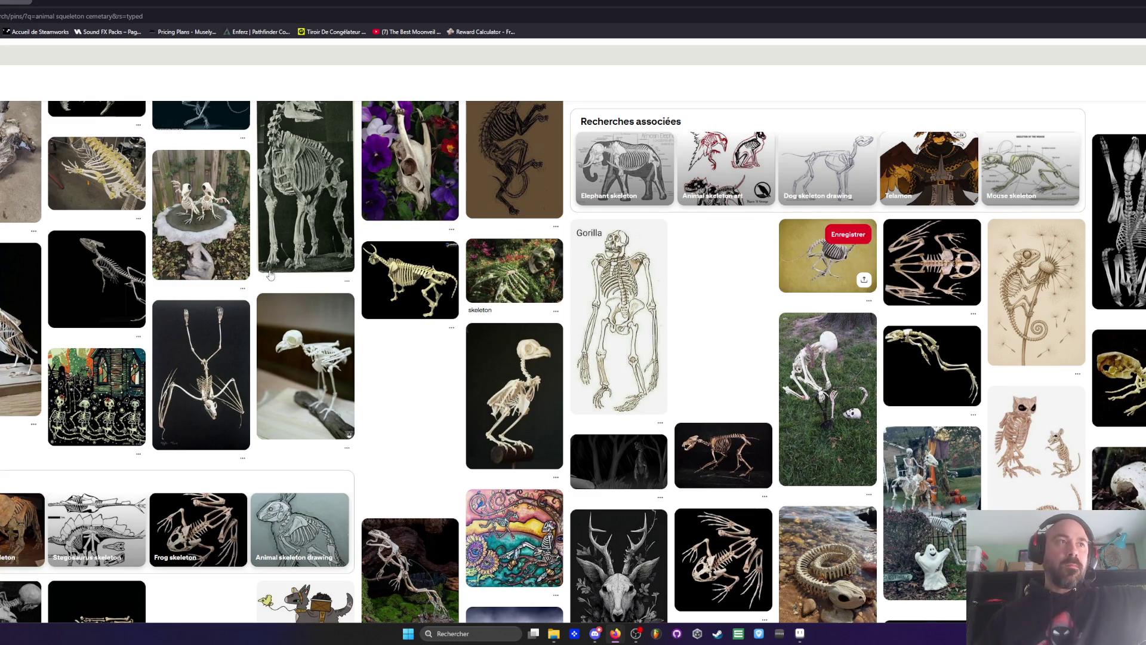
pyautogui.scroll(-3, 278, 263)
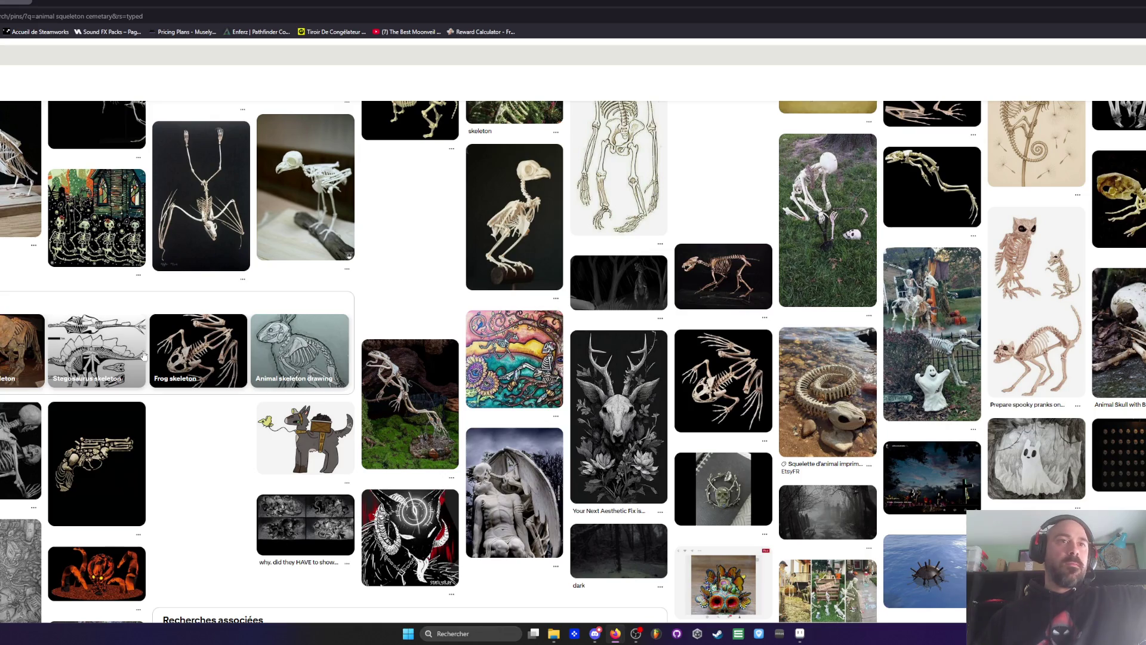
pyautogui.scroll(-2, 252, 349)
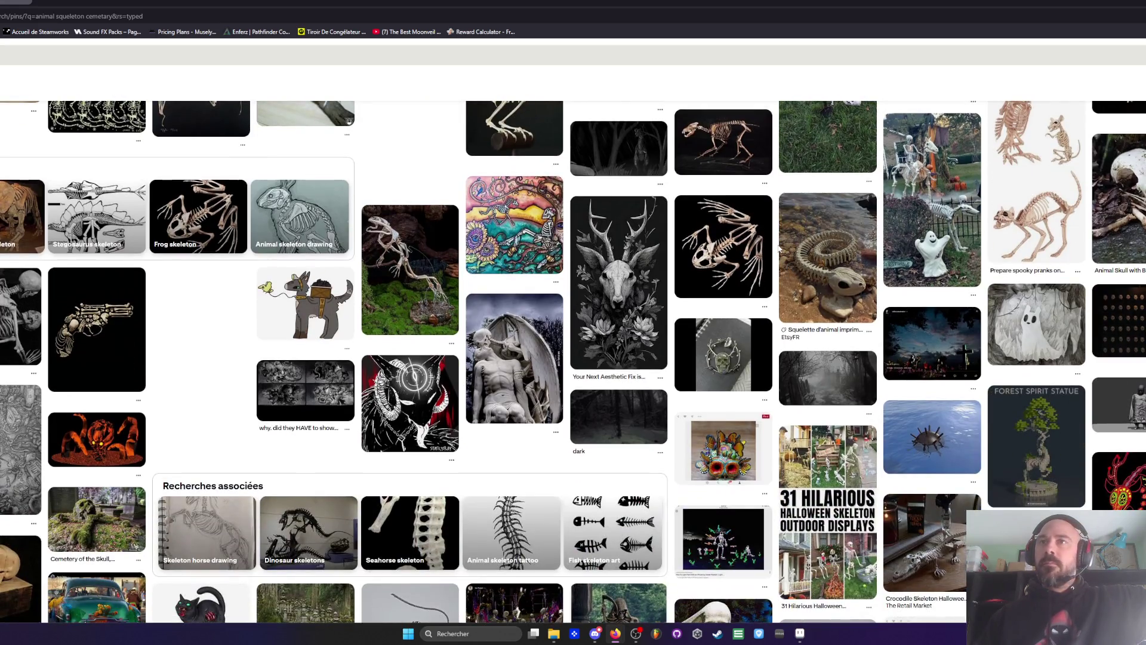
pyautogui.scroll(-2, 802, 232)
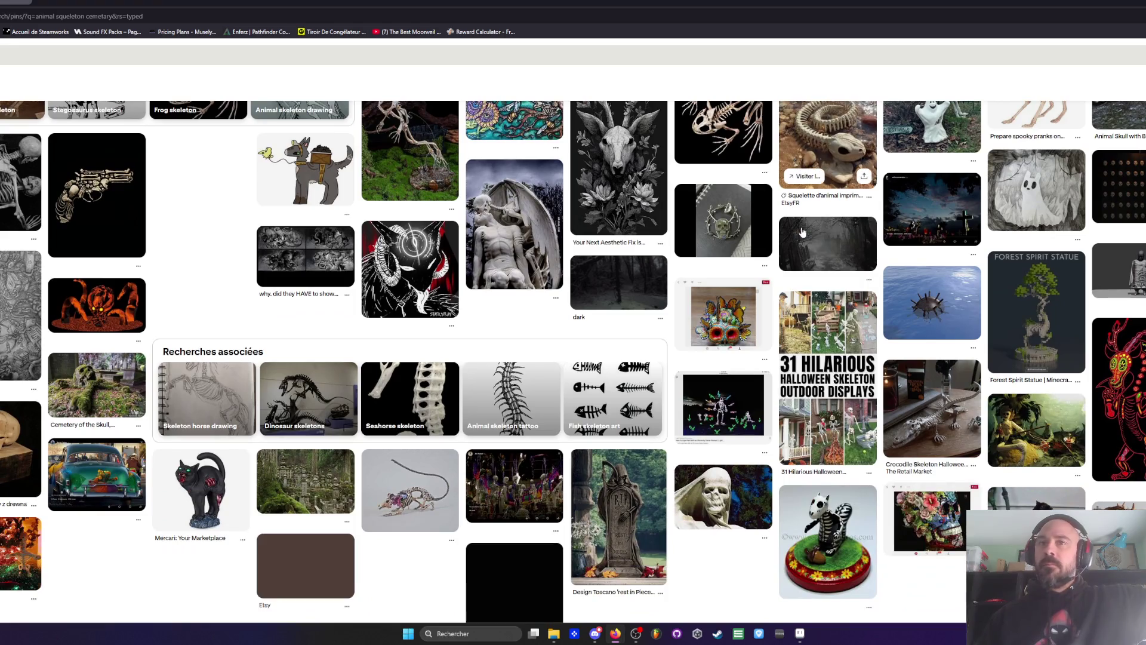
pyautogui.scroll(-2, 802, 232)
pyautogui.click(78, 2)
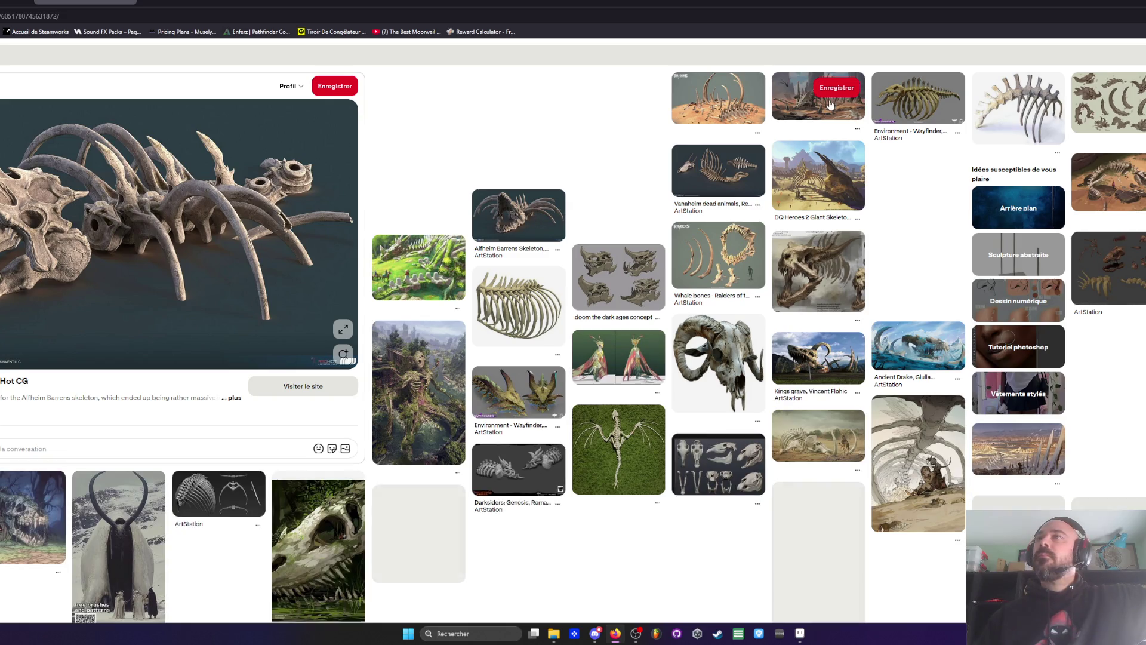
# Step: Scroll the Alfheim Barrens pin's related bone pins and check the pixel-art skull image results
pyautogui.scroll(-2, 803, 310)
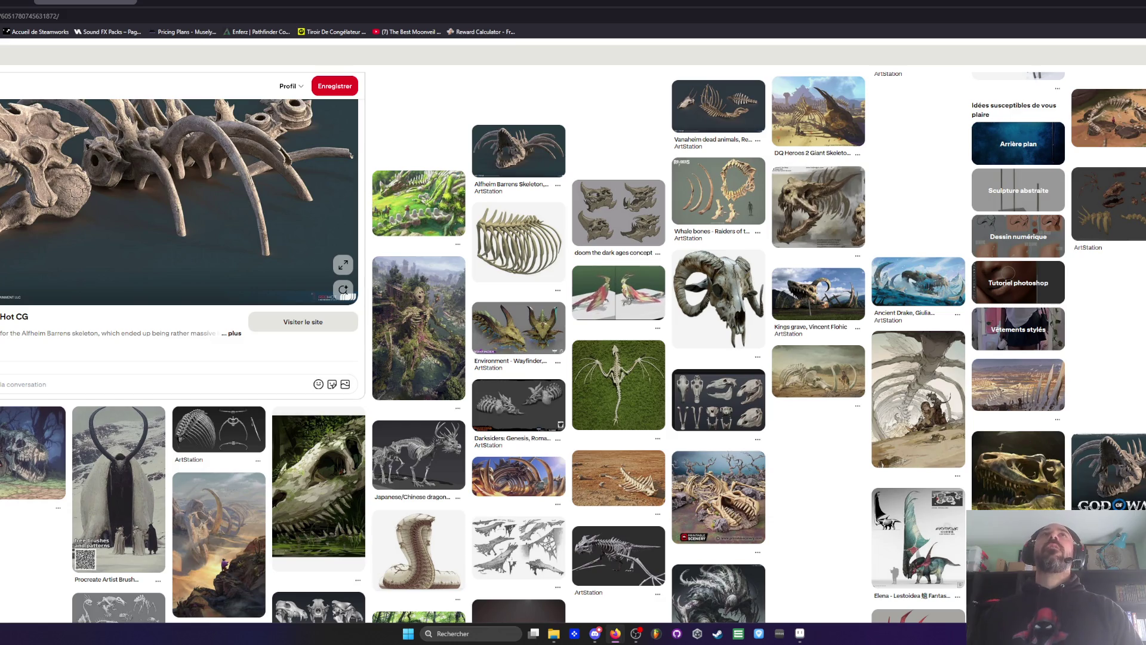
pyautogui.click(188, 3)
pyautogui.click(289, 4)
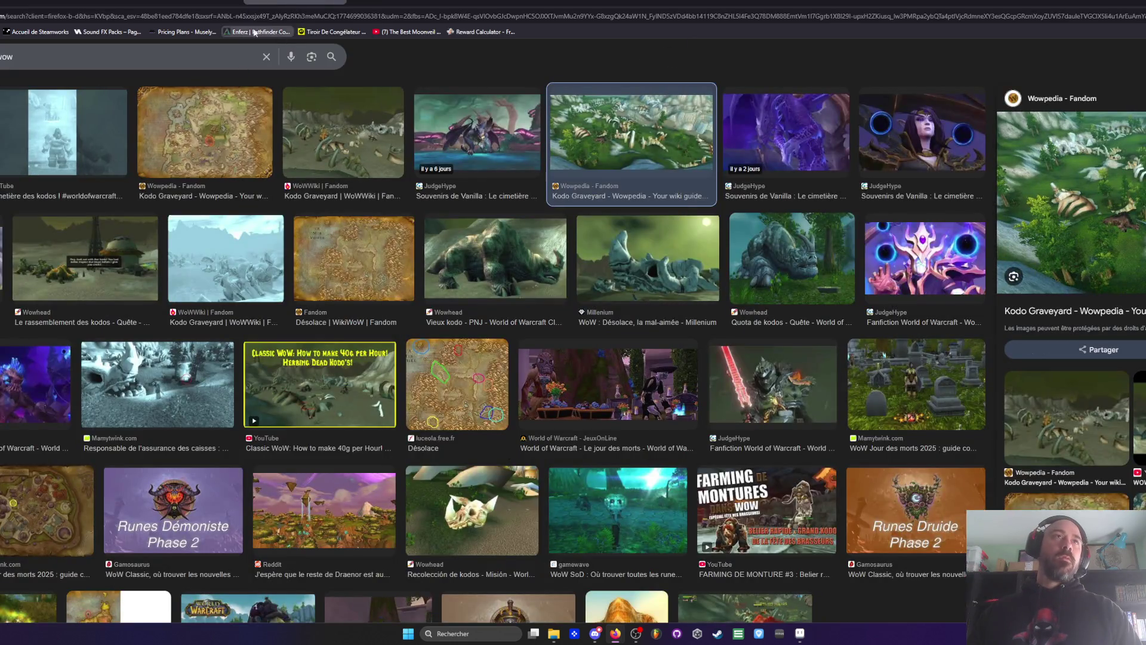
pyautogui.click(197, 7)
# Step: Glance at the kodo graveyard image results, then return to the Alfheim Barrens skeleton pin
pyautogui.click(343, 3)
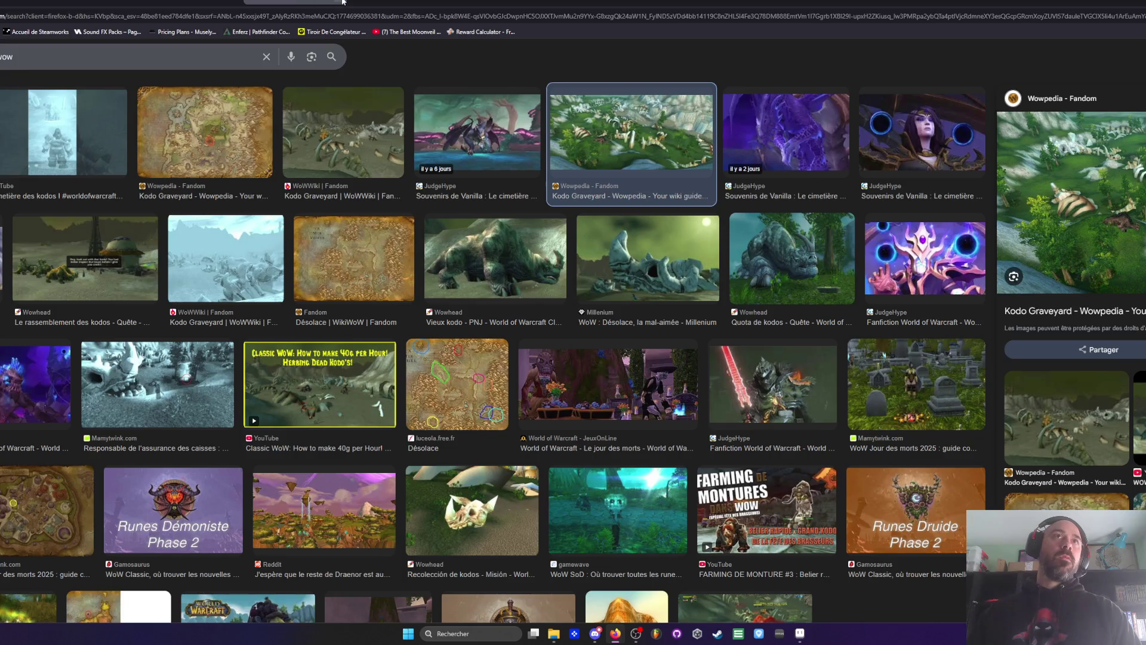
pyautogui.click(197, 4)
pyautogui.click(83, 3)
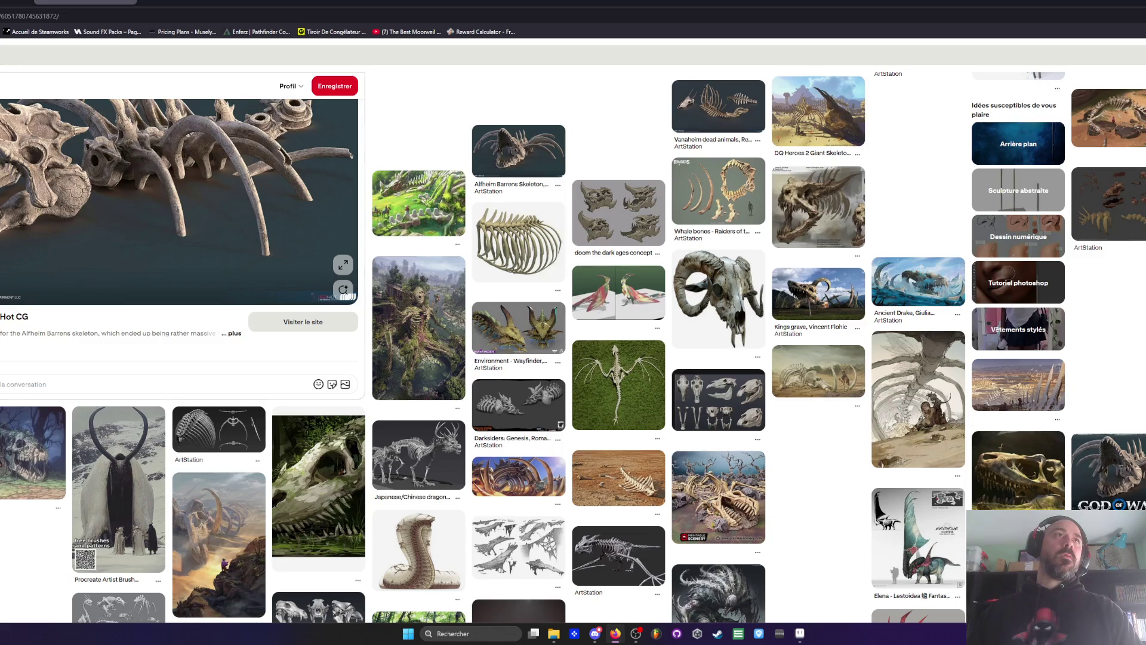
# Step: Scroll through the Alfheim Barrens related pins and bring up link options on two bone pins
pyautogui.scroll(-7, 308, 268)
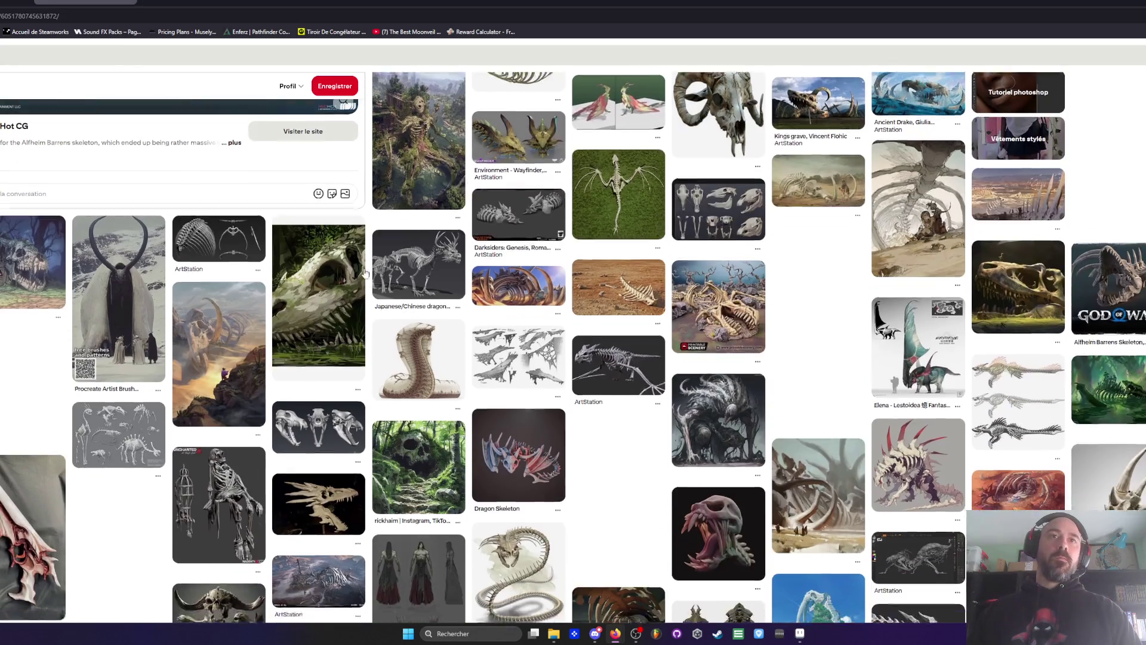
pyautogui.scroll(-4, 413, 246)
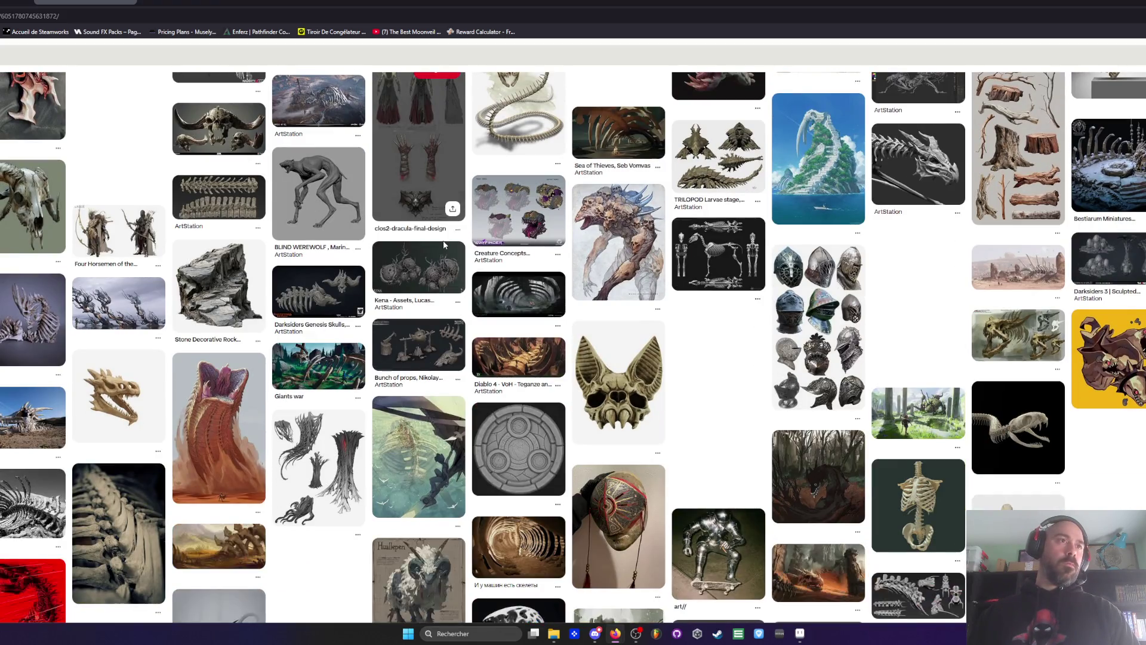
pyautogui.scroll(-2, 437, 243)
pyautogui.scroll(-4, 352, 247)
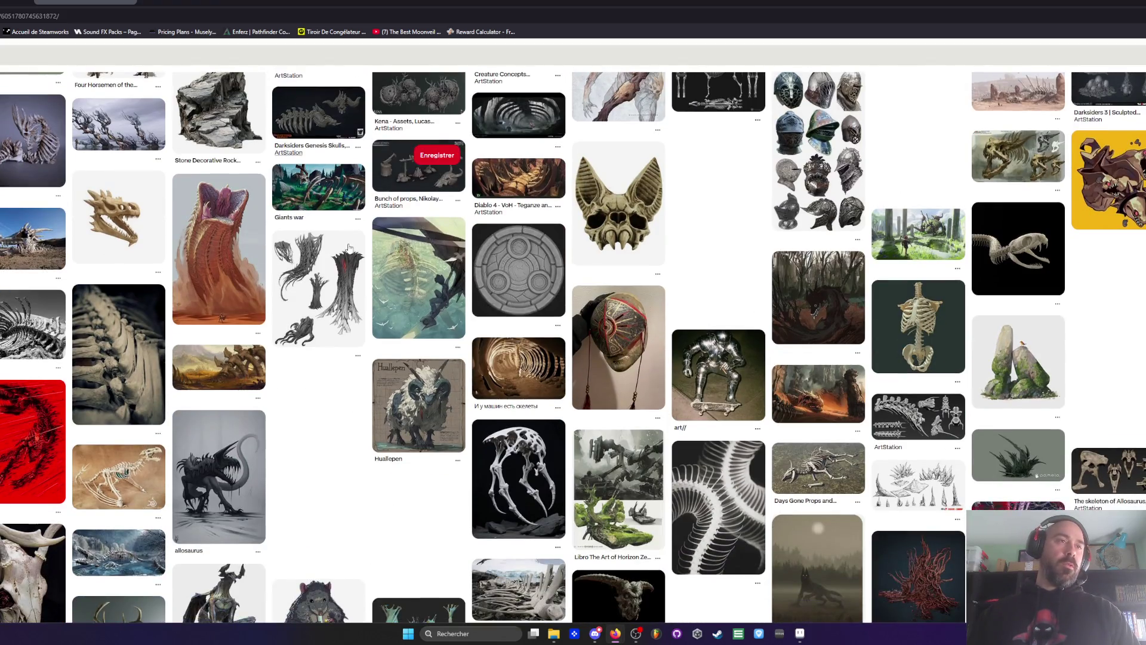
pyautogui.scroll(-3, 352, 247)
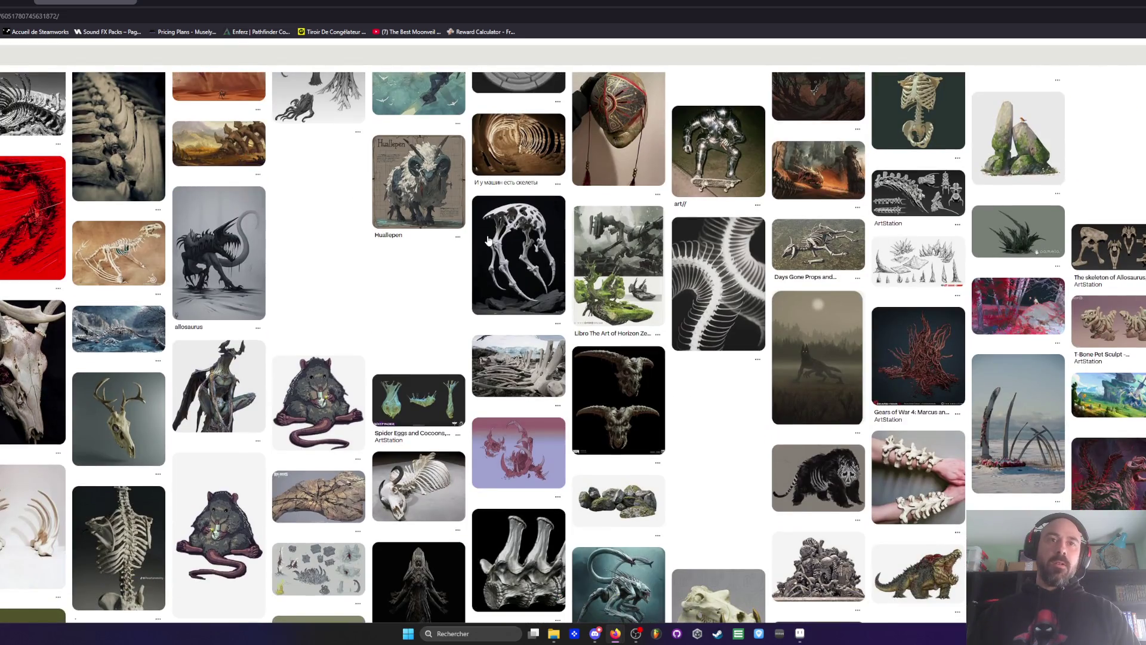
pyautogui.scroll(-3, 487, 229)
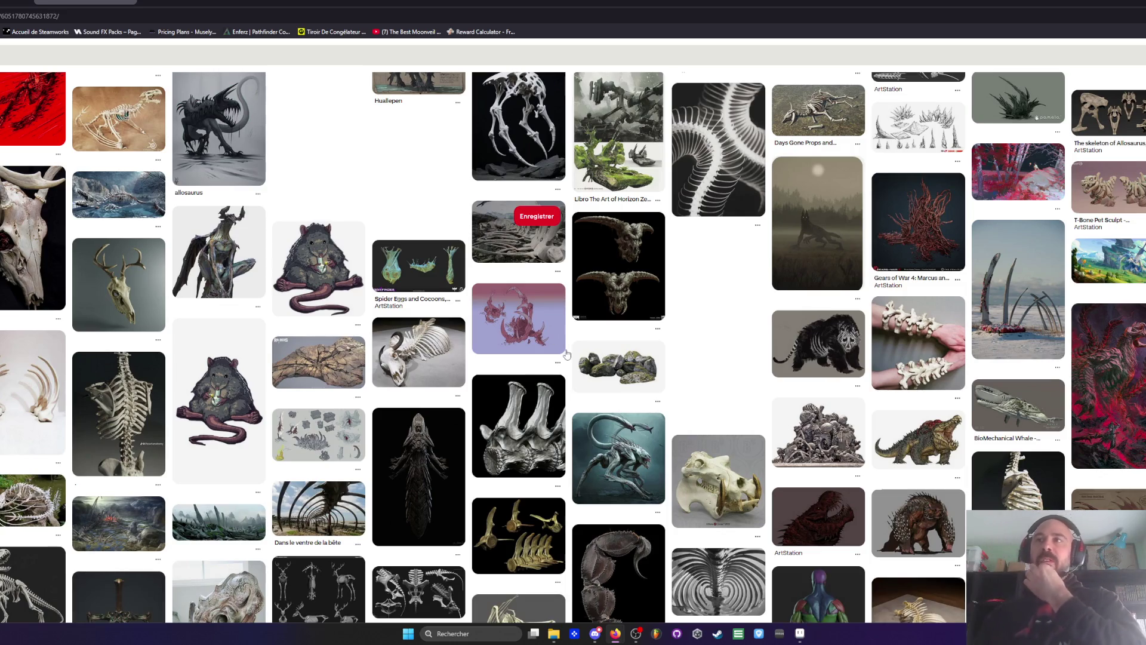
pyautogui.scroll(6, 566, 353)
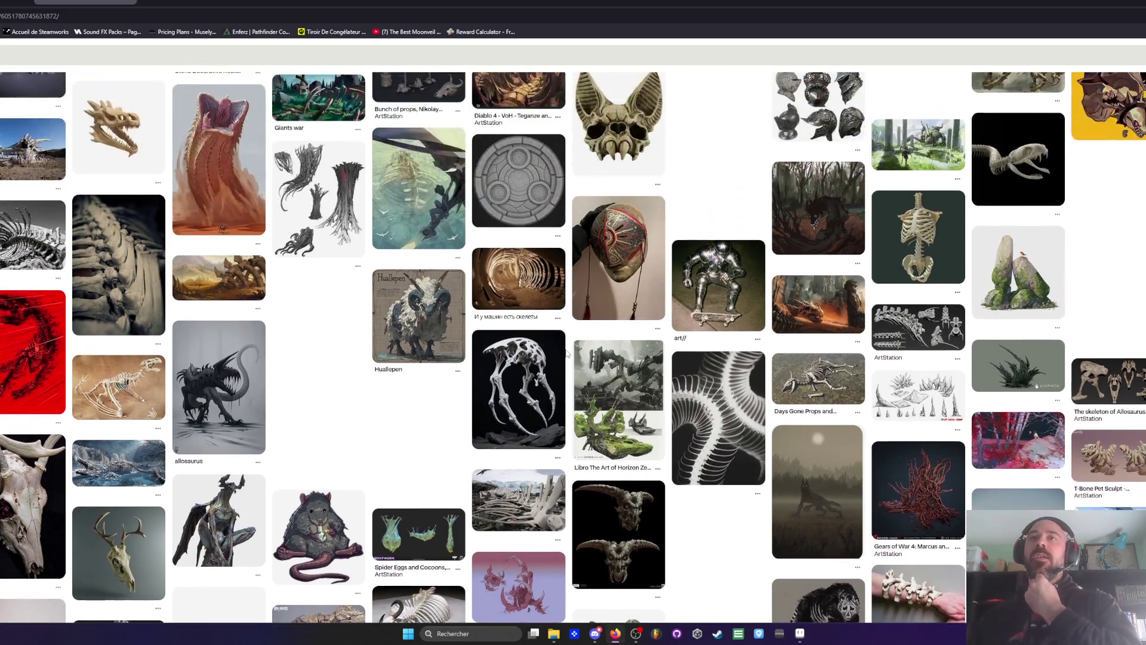
pyautogui.scroll(9, 566, 353)
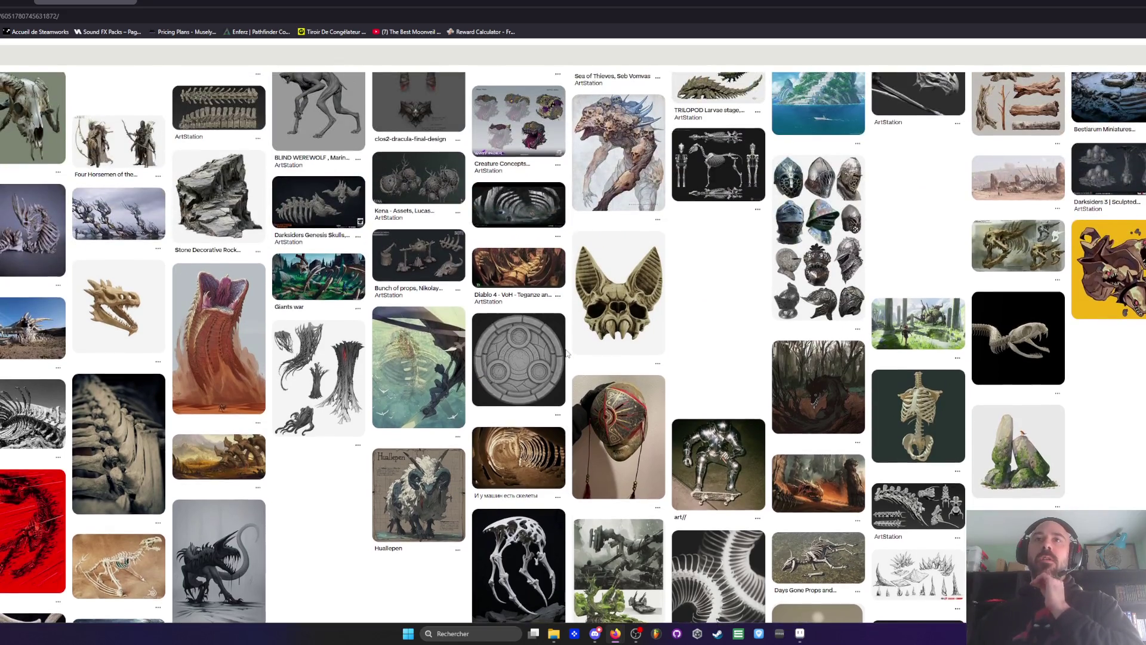
pyautogui.scroll(4, 566, 353)
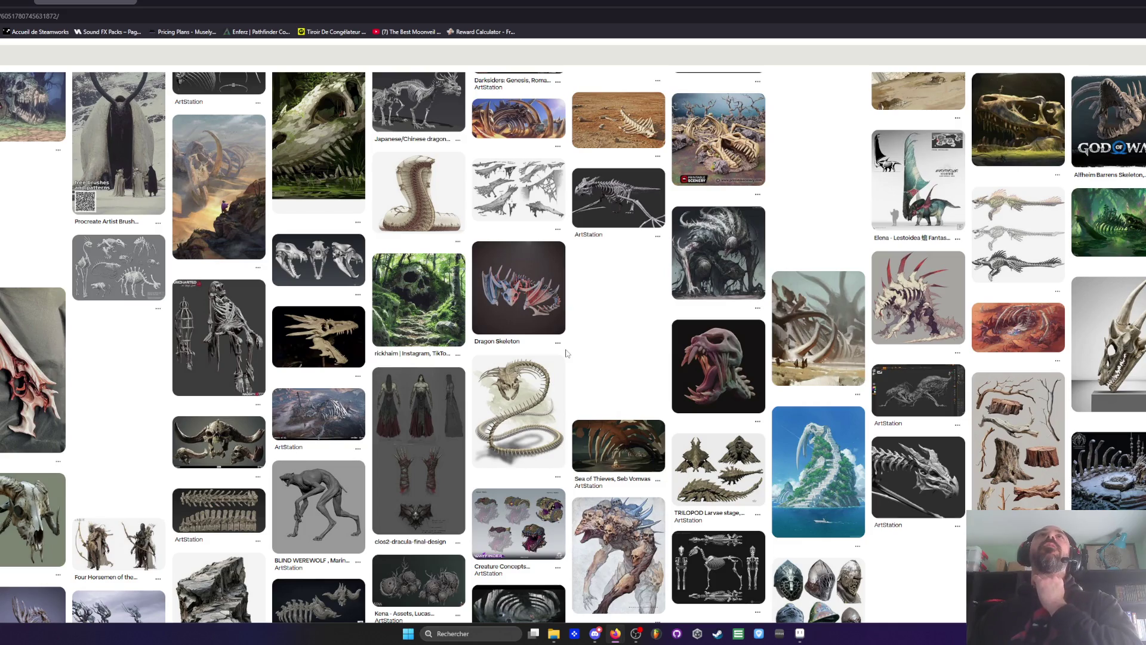
pyautogui.scroll(1, 566, 353)
pyautogui.scroll(4, 566, 353)
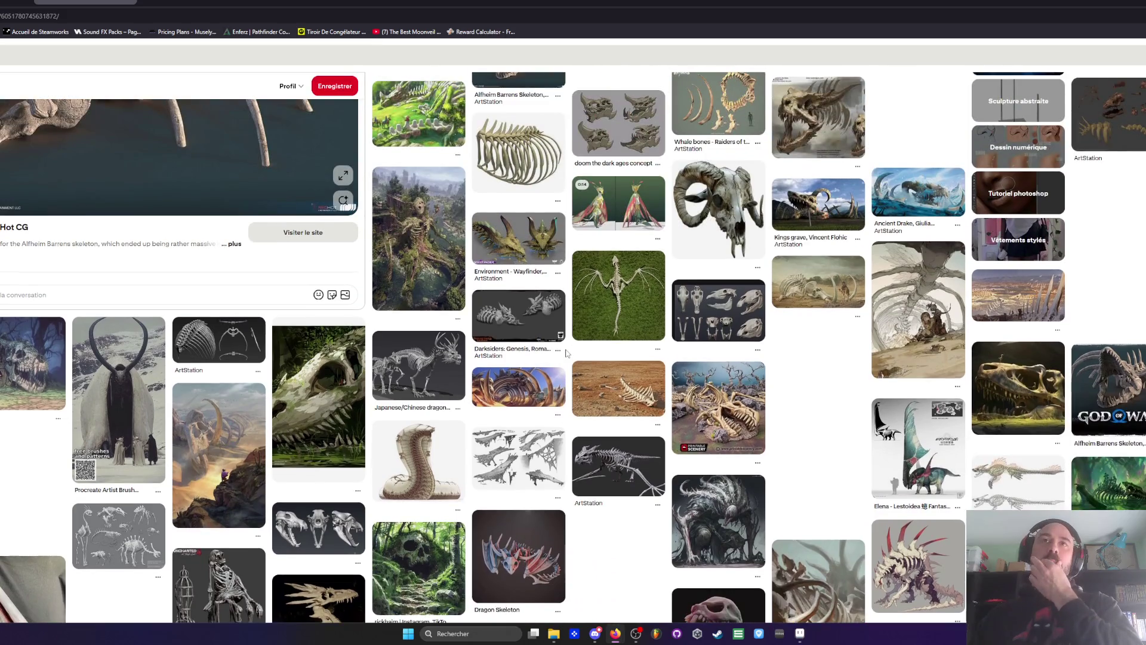
pyautogui.scroll(3, 566, 353)
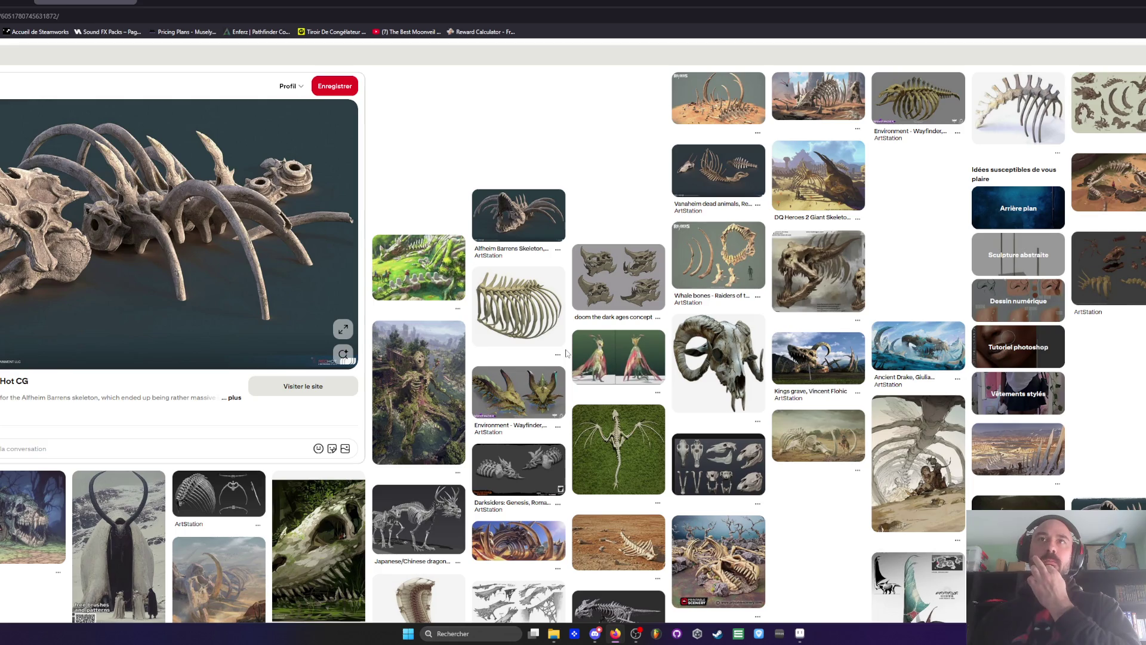
pyautogui.rightClick(718, 103)
pyautogui.rightClick(807, 101)
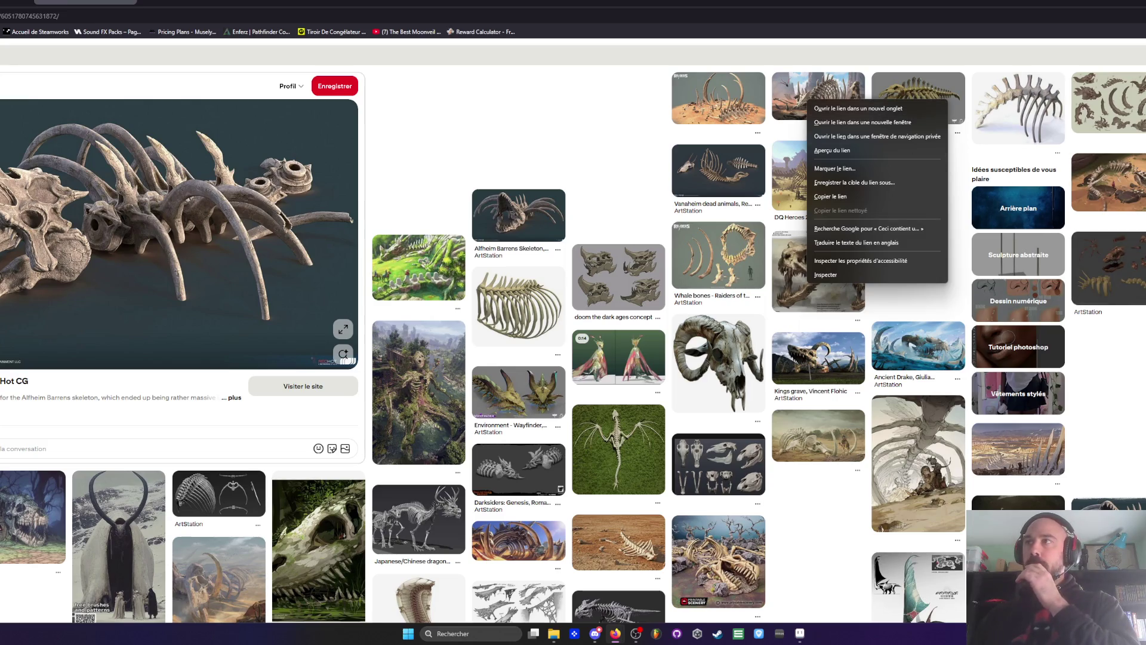
# Step: Browse further related pins, then open the Kings grave pin in a new tab
pyautogui.scroll(-7, 573, 346)
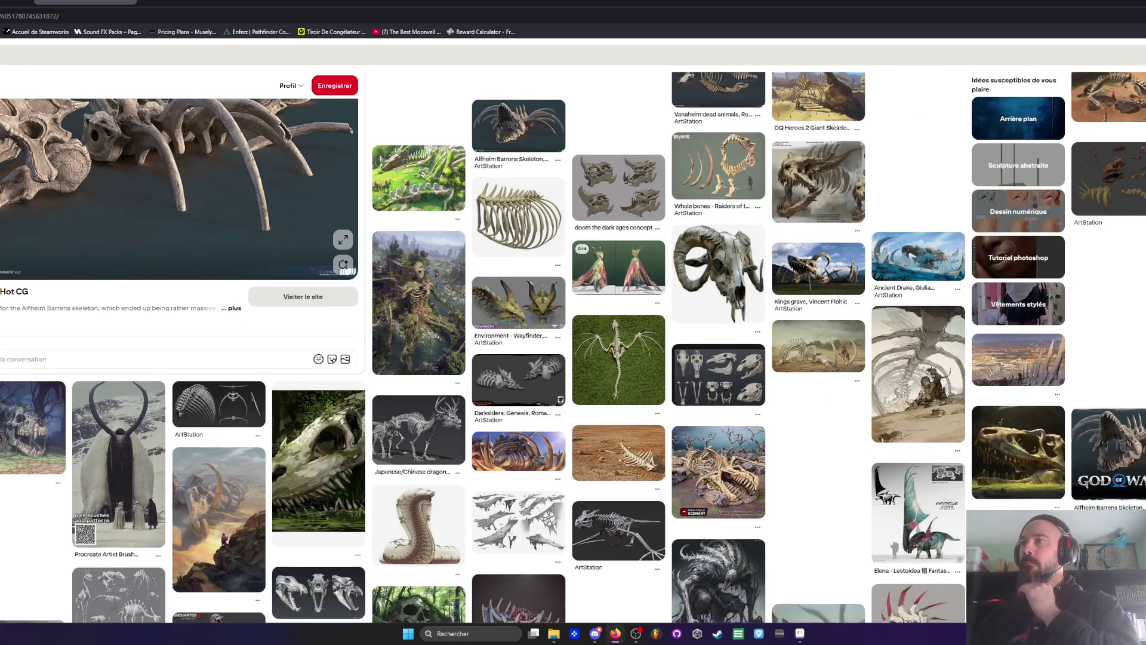
pyautogui.scroll(-6, 574, 346)
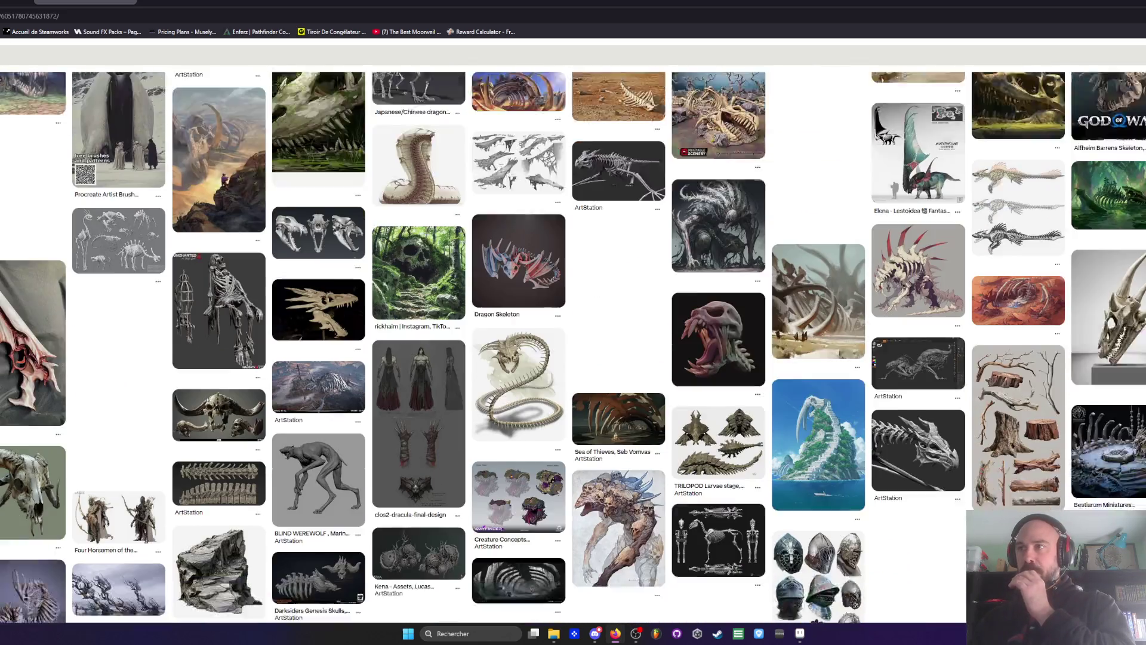
pyautogui.scroll(-1, 1101, 116)
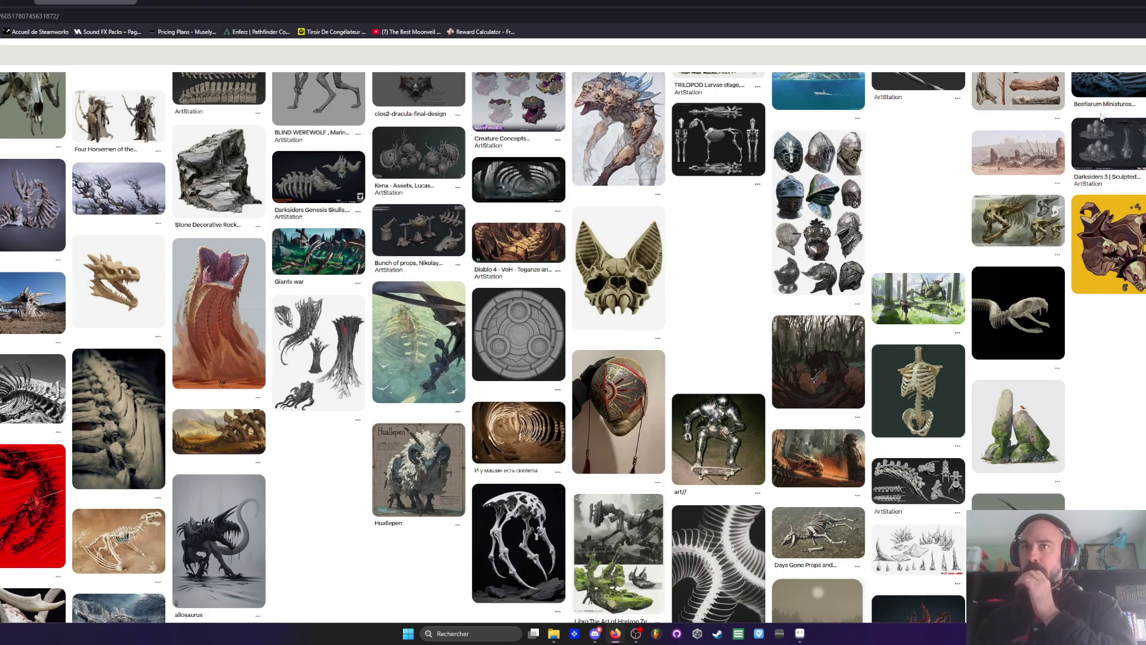
pyautogui.scroll(-7, 1101, 116)
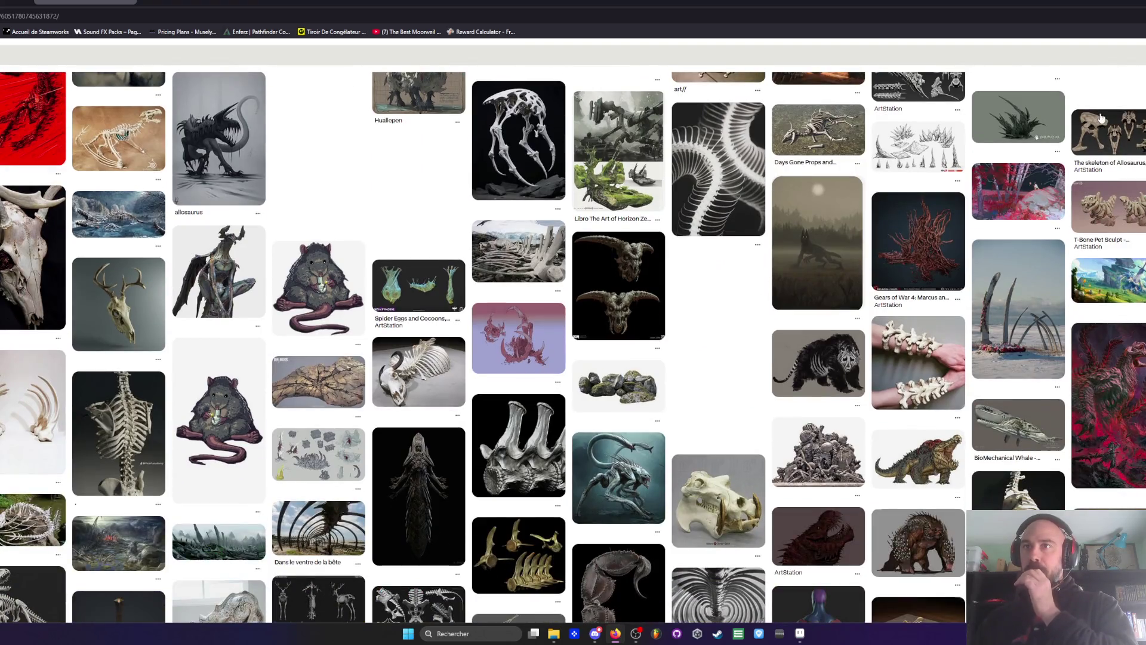
pyautogui.scroll(-2, 1102, 116)
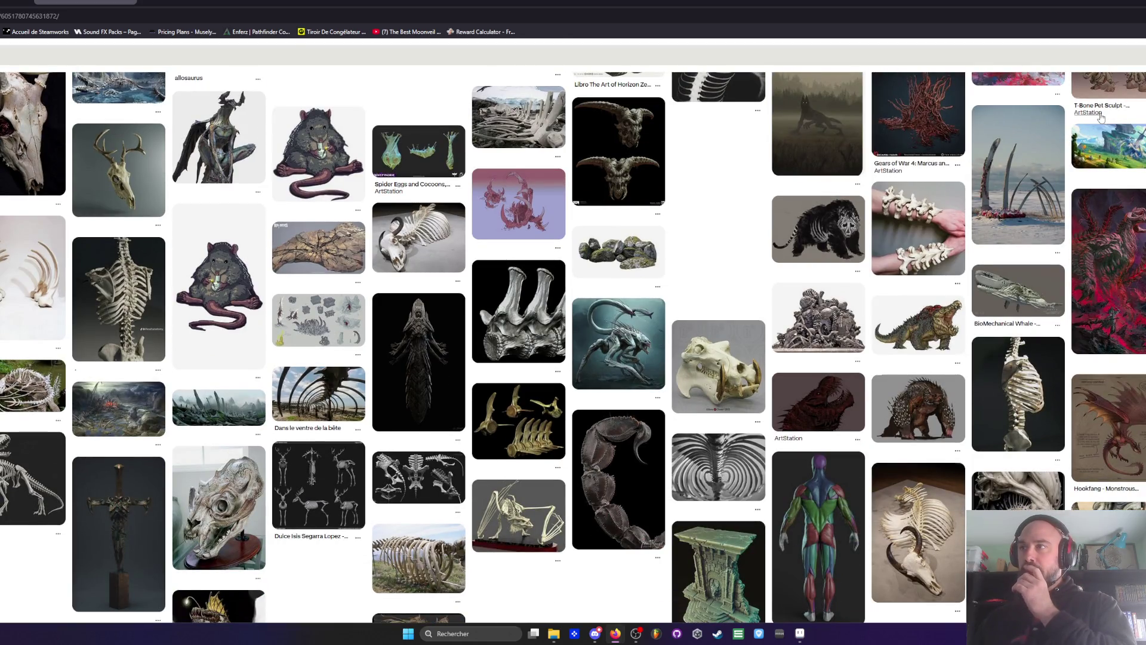
pyautogui.scroll(-6, 1102, 118)
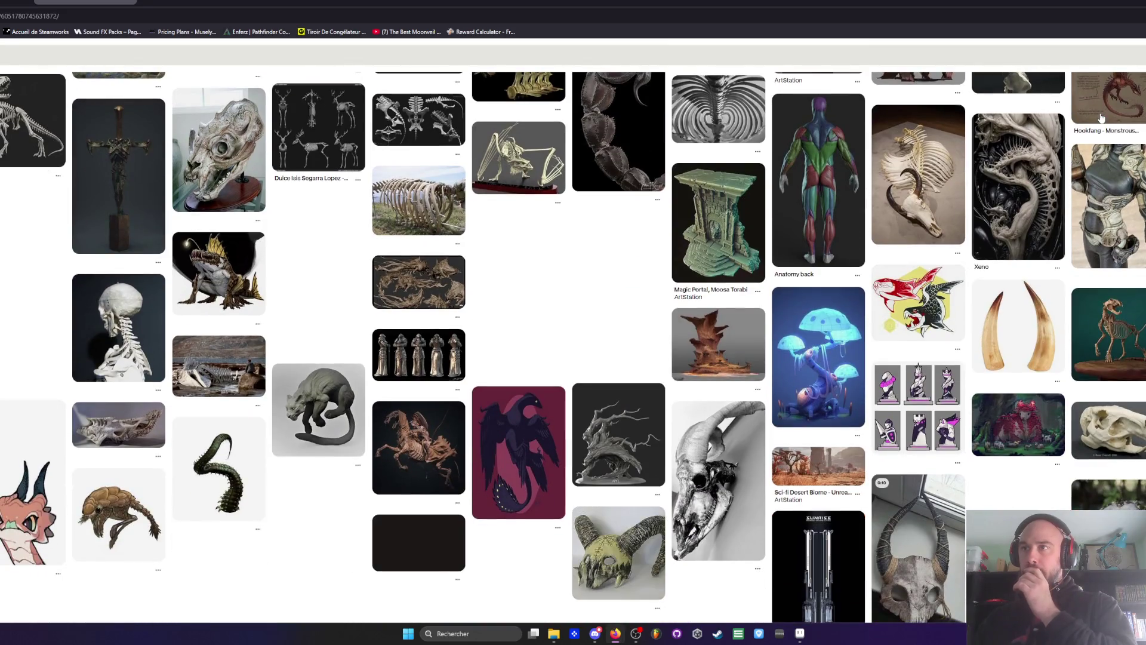
pyautogui.scroll(-1, 1101, 118)
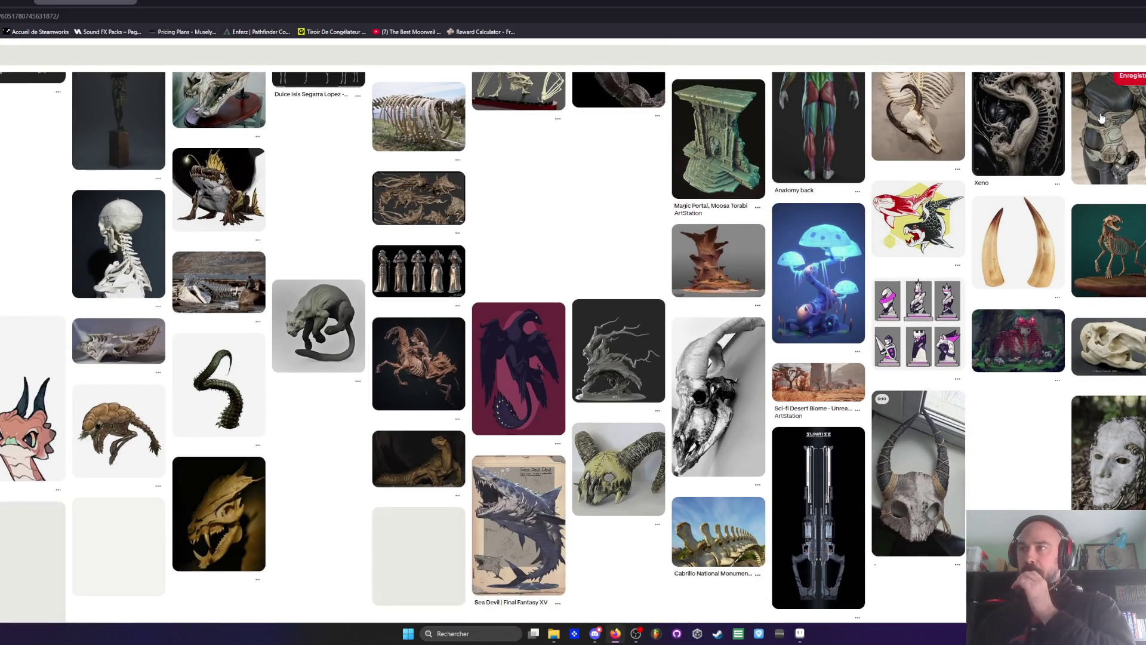
pyautogui.scroll(-1, 291, 241)
pyautogui.scroll(-2, 291, 242)
pyautogui.scroll(5, 289, 245)
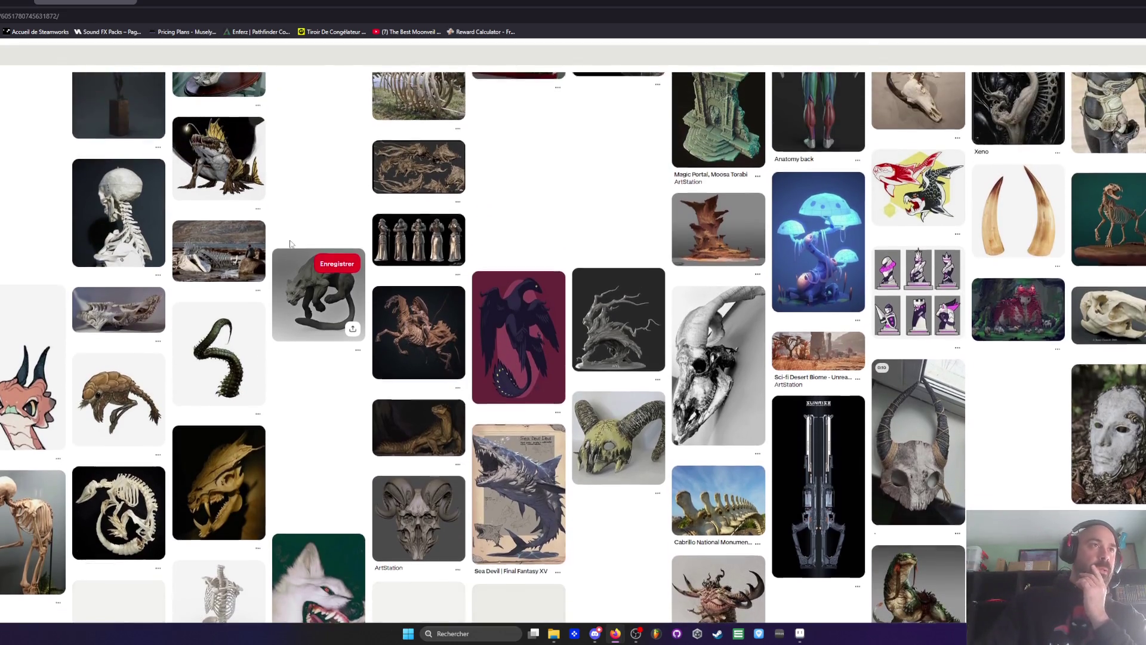
pyautogui.scroll(3, 280, 272)
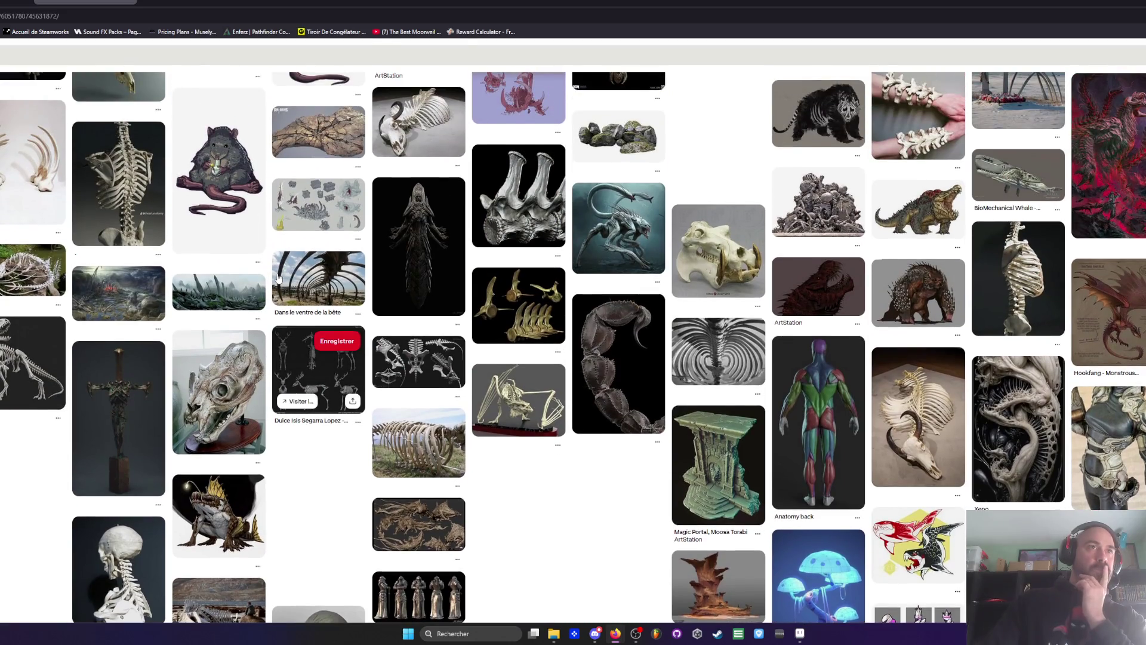
pyautogui.scroll(1, 277, 281)
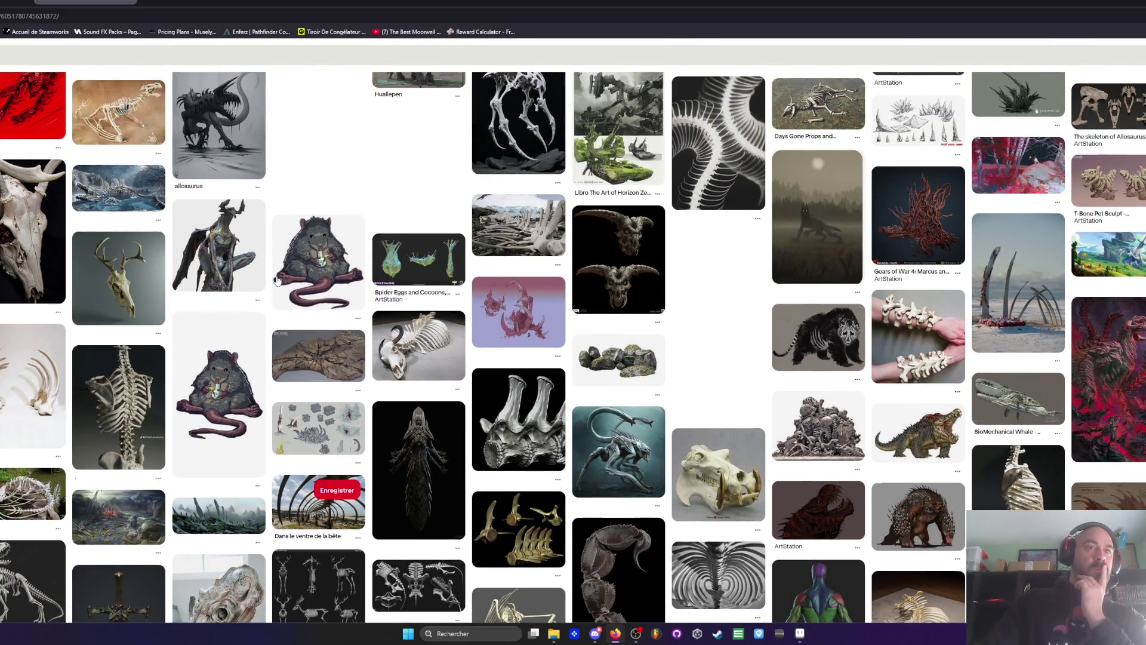
pyautogui.scroll(-1, 276, 289)
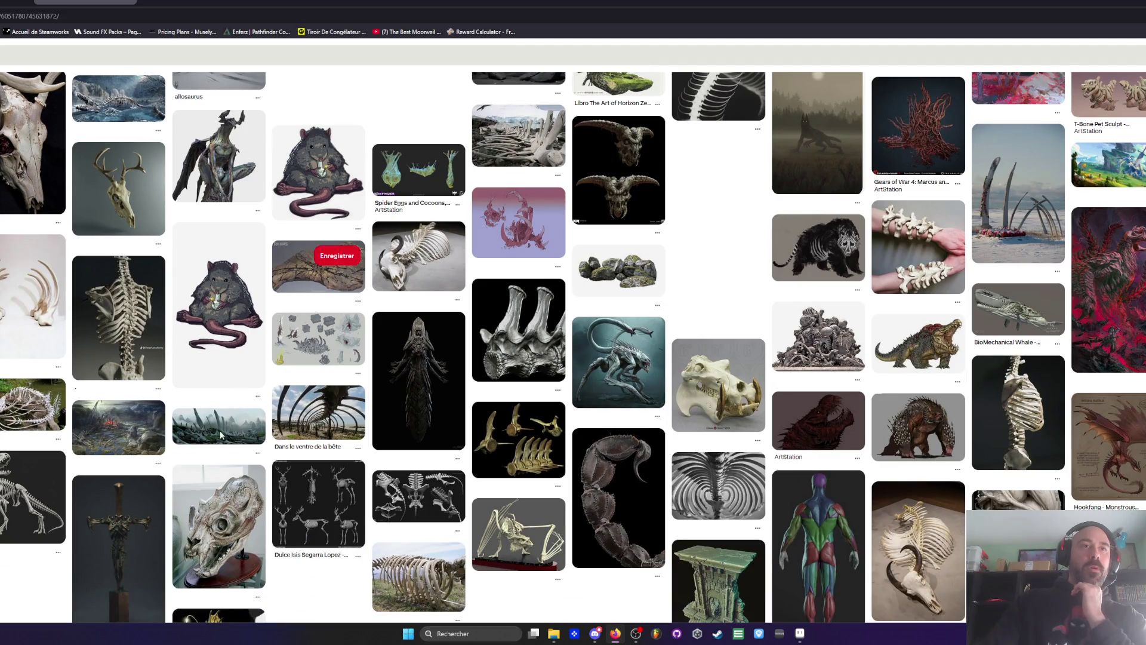
pyautogui.scroll(3, 188, 275)
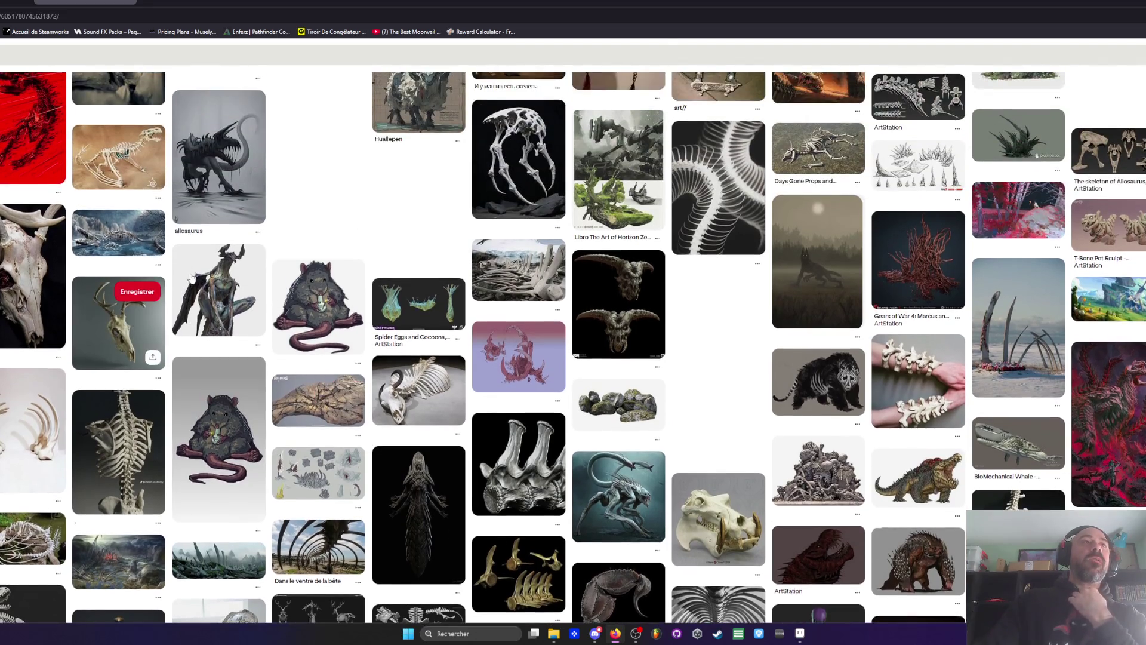
pyautogui.scroll(4, 185, 256)
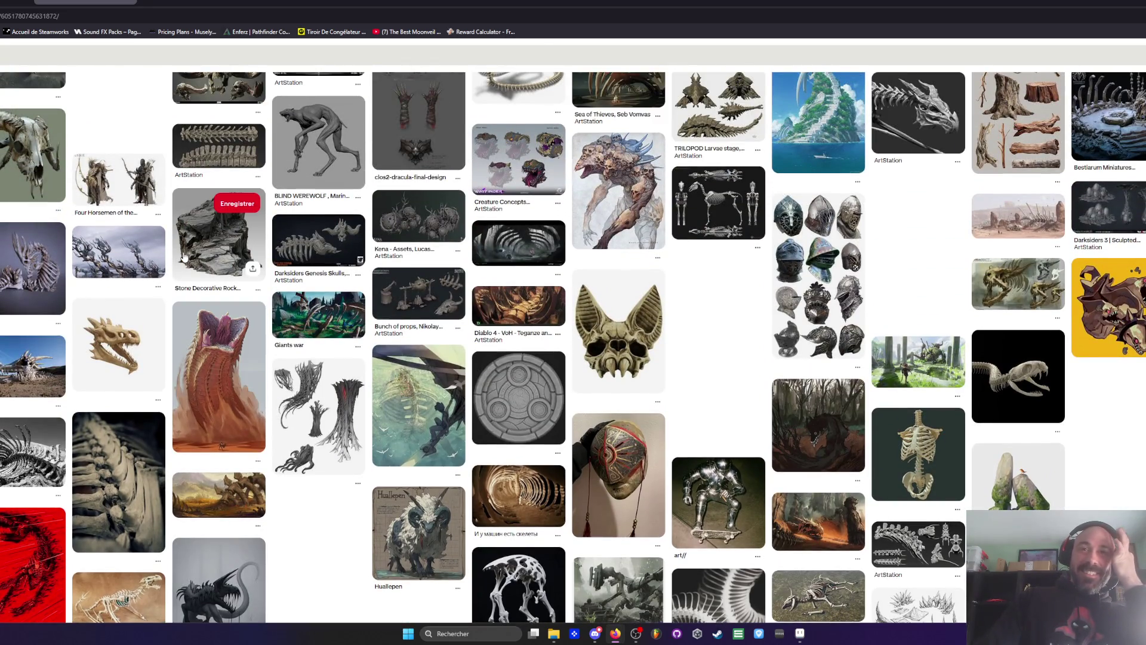
pyautogui.scroll(5, 185, 256)
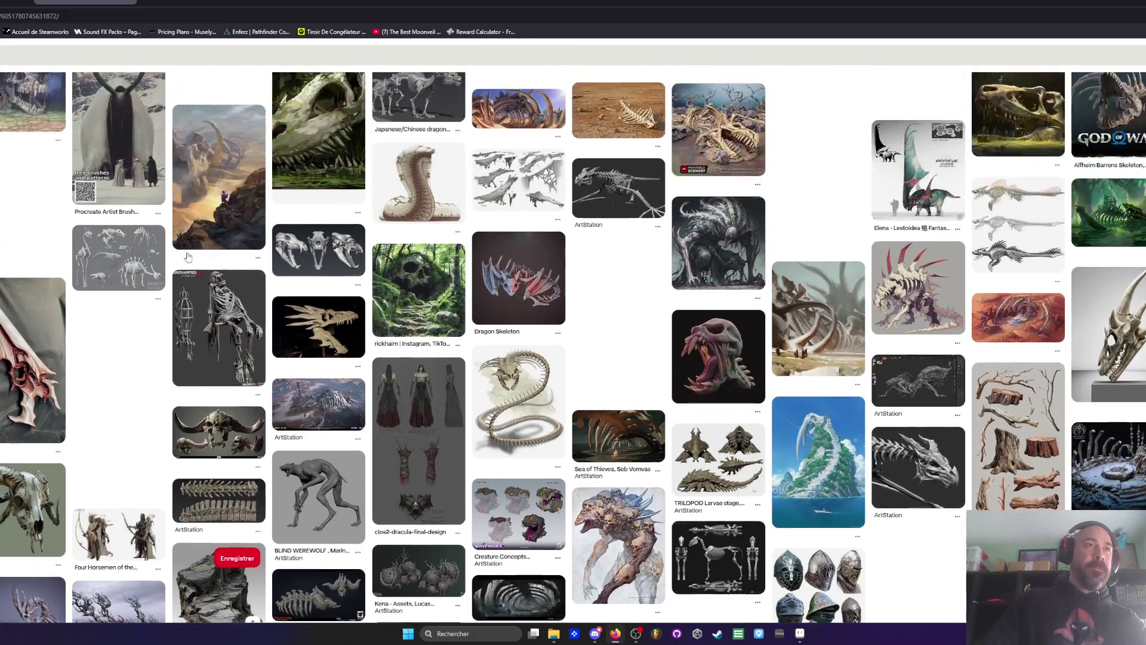
pyautogui.scroll(3, 188, 256)
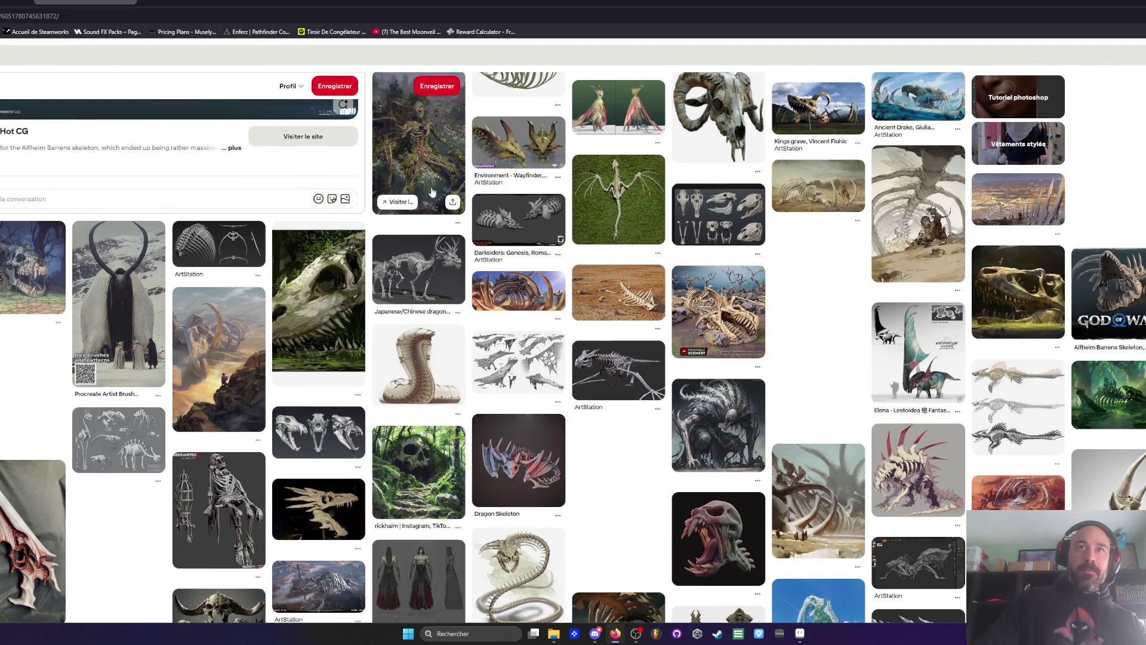
pyautogui.scroll(-2, 618, 225)
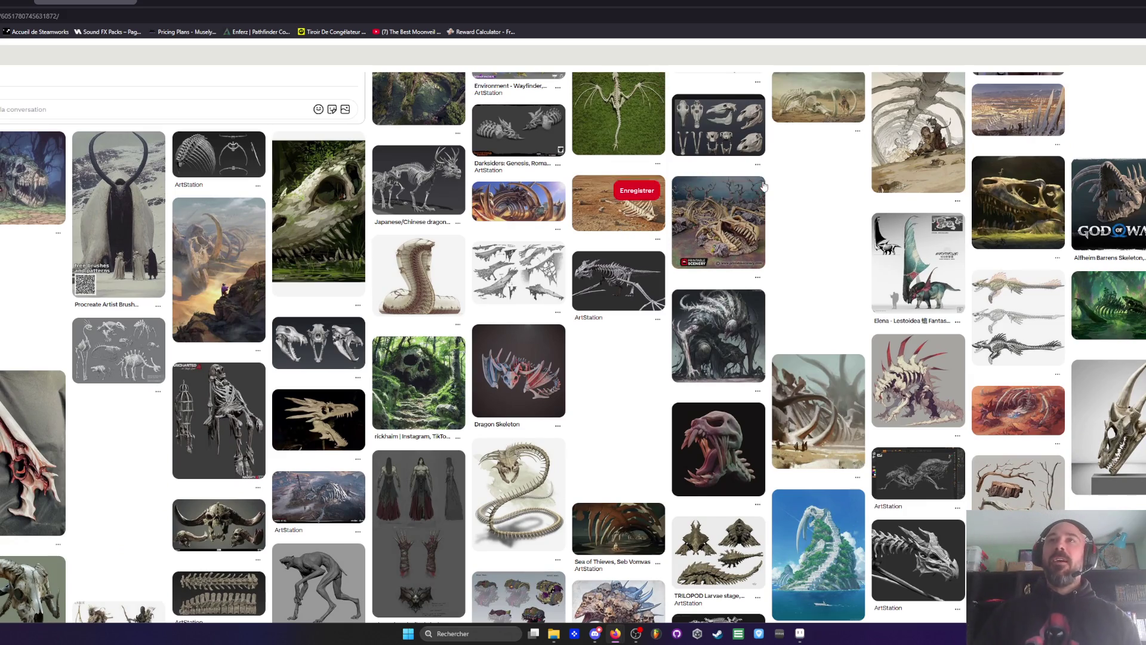
pyautogui.scroll(2, 763, 187)
pyautogui.rightClick(823, 187)
pyautogui.click(857, 199)
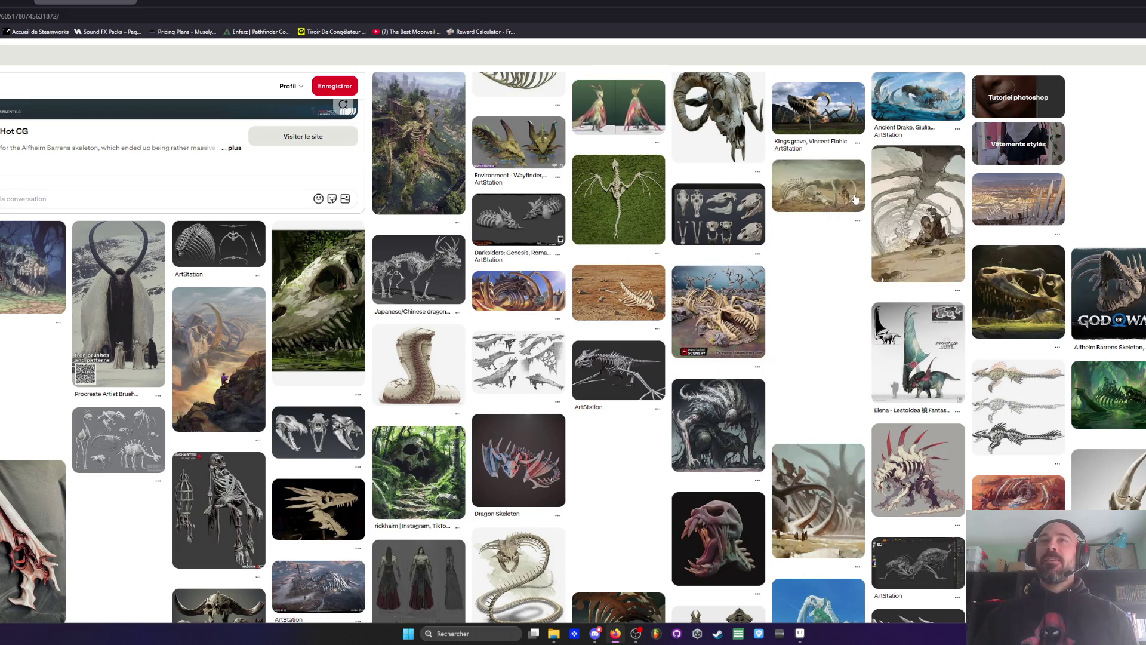
# Step: Switch to the Kings grave mammoth-skeleton pin and scroll its related pins like Bone Yard and Elephant Graveyard
pyautogui.click(199, 6)
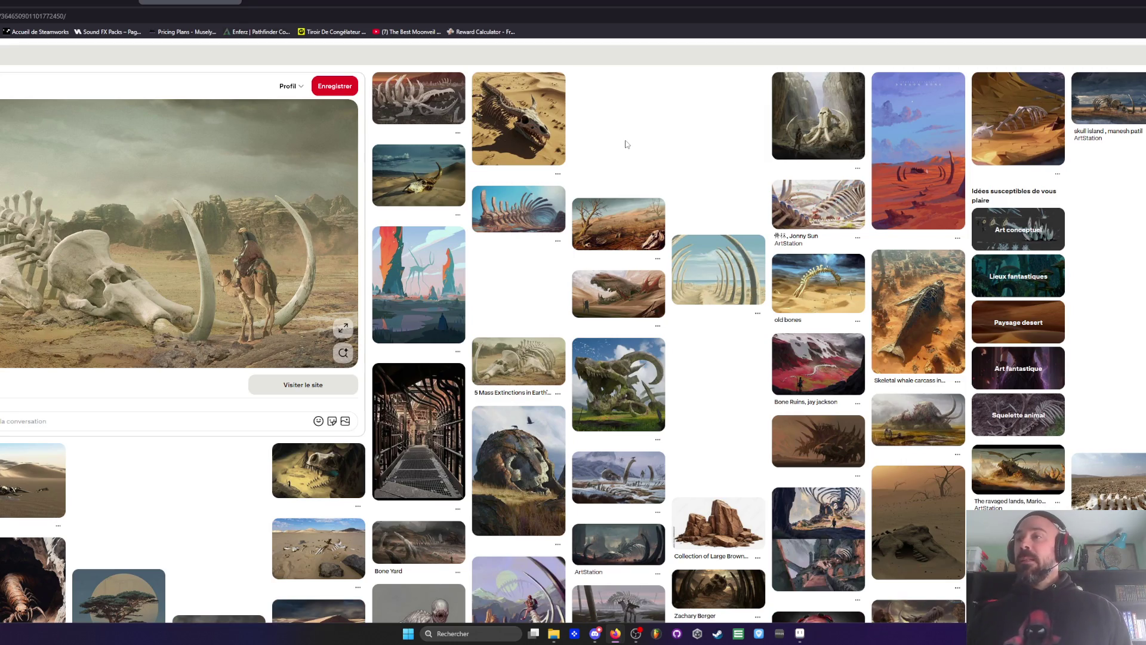
pyautogui.scroll(-2, 654, 290)
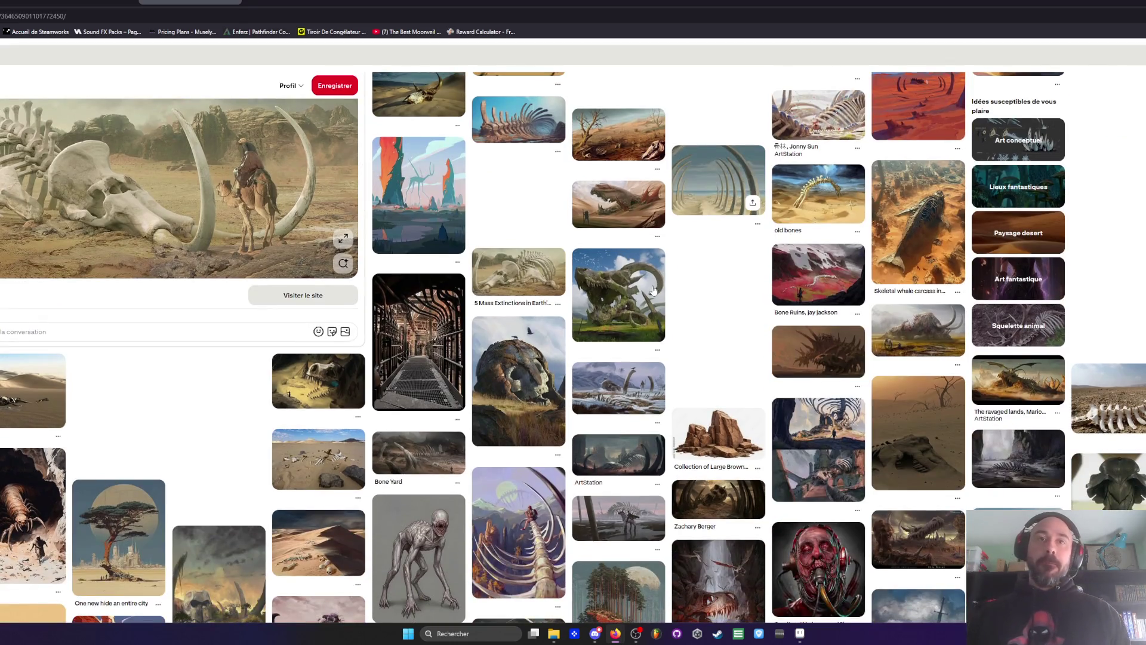
pyautogui.scroll(-2, 654, 290)
pyautogui.scroll(-1, 654, 290)
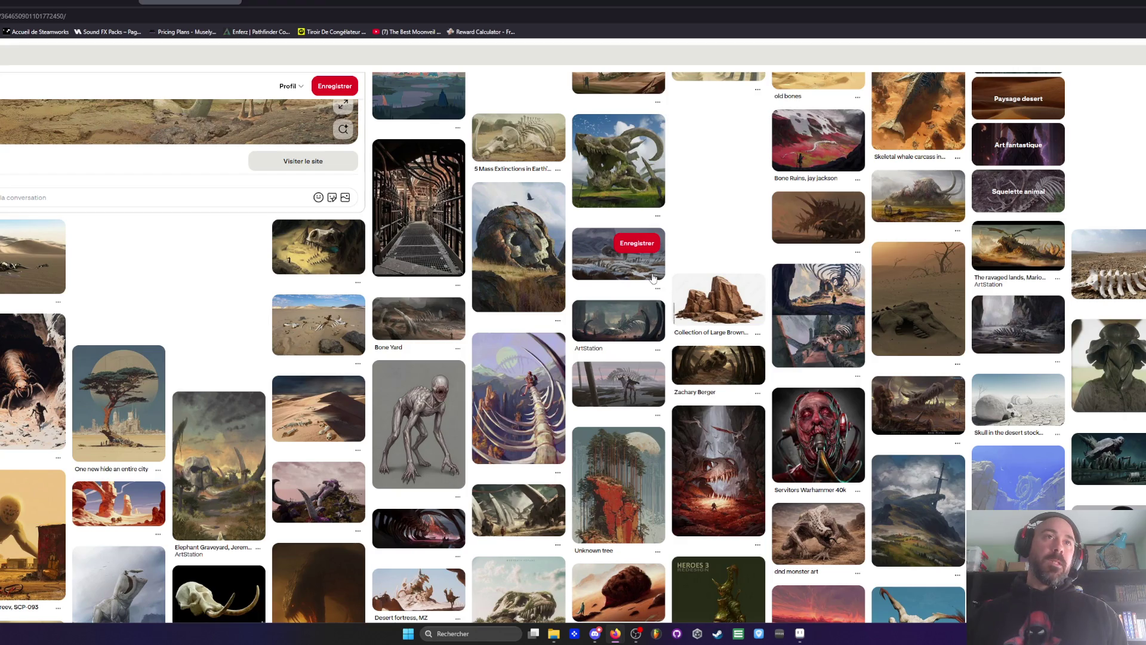
pyautogui.scroll(-2, 545, 256)
pyautogui.scroll(-2, 544, 258)
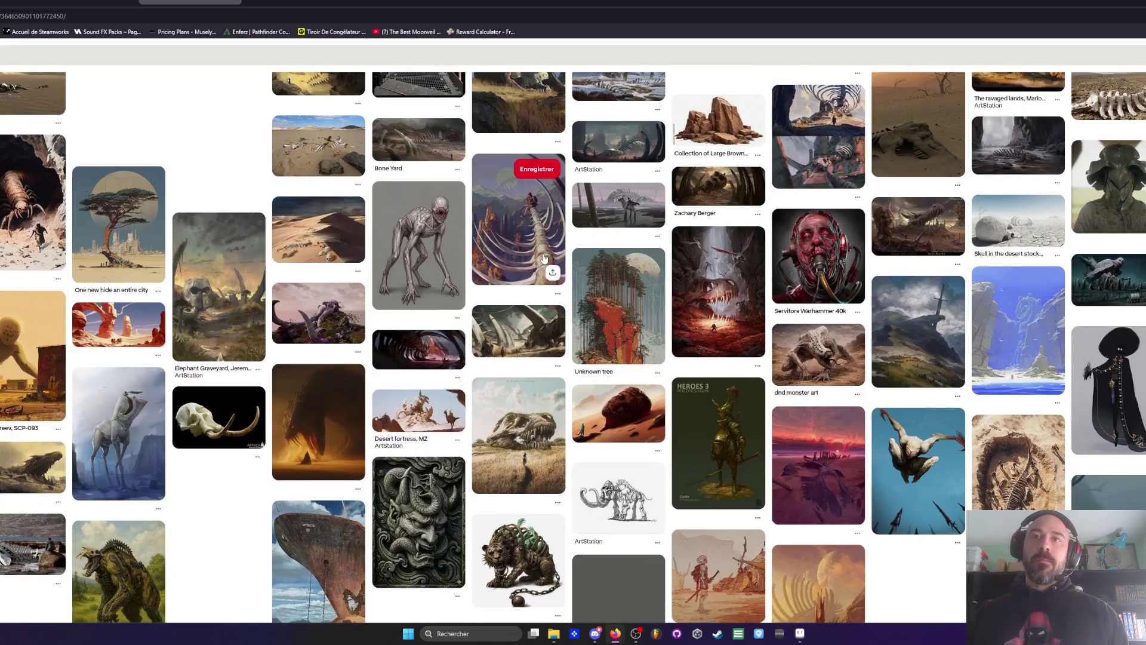
pyautogui.scroll(-2, 544, 257)
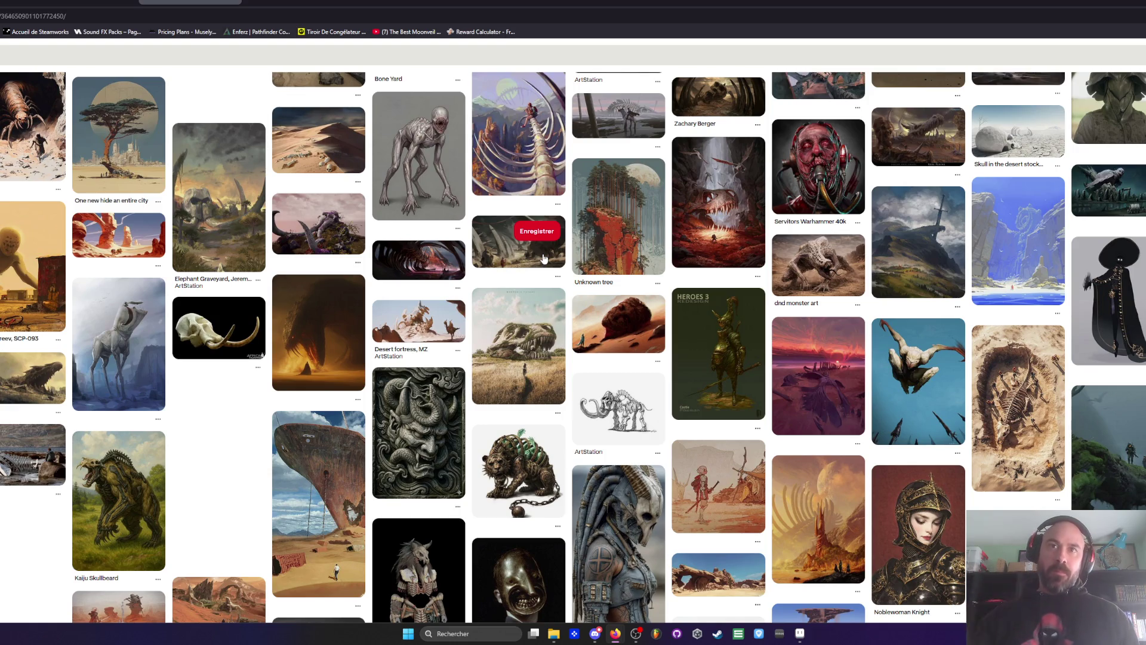
# Step: Finish scrolling the desert-bone pins, view the ossuaire pixel art results, then minimize Firefox
pyautogui.scroll(-2, 469, 436)
pyautogui.scroll(-5, 469, 436)
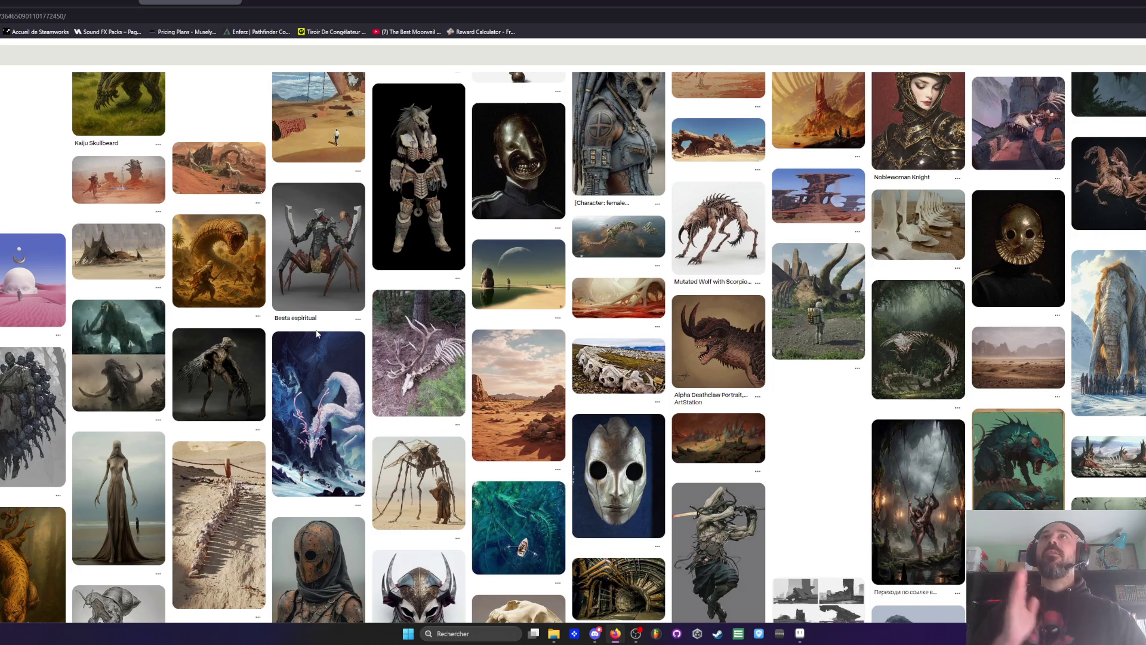
pyautogui.scroll(5, 714, 444)
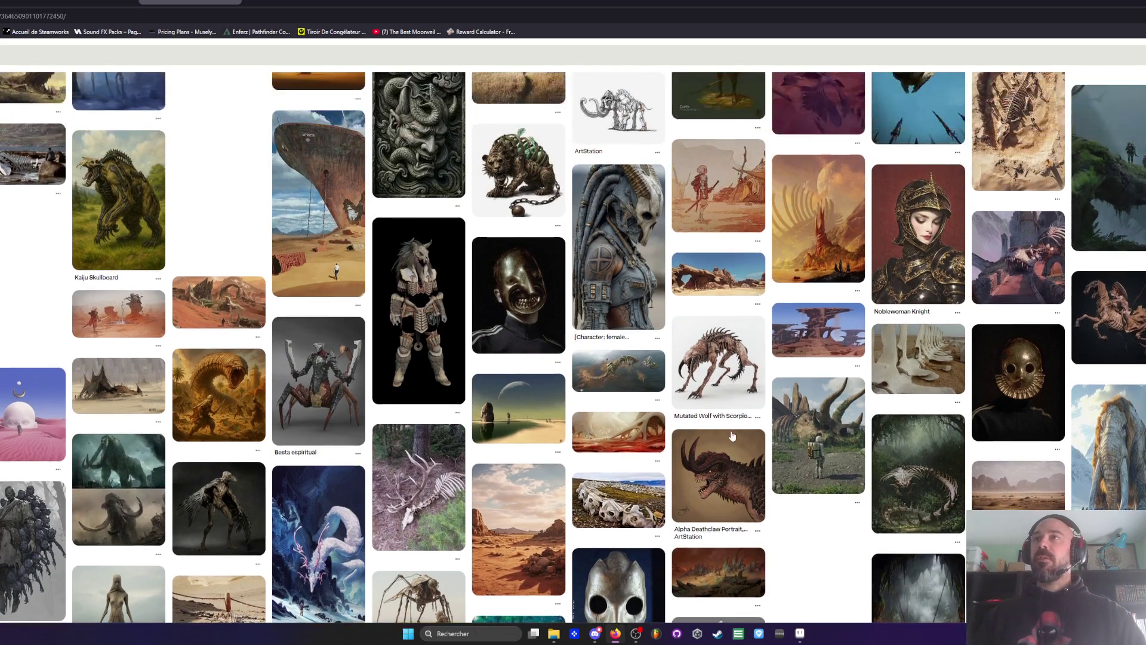
pyautogui.scroll(10, 835, 353)
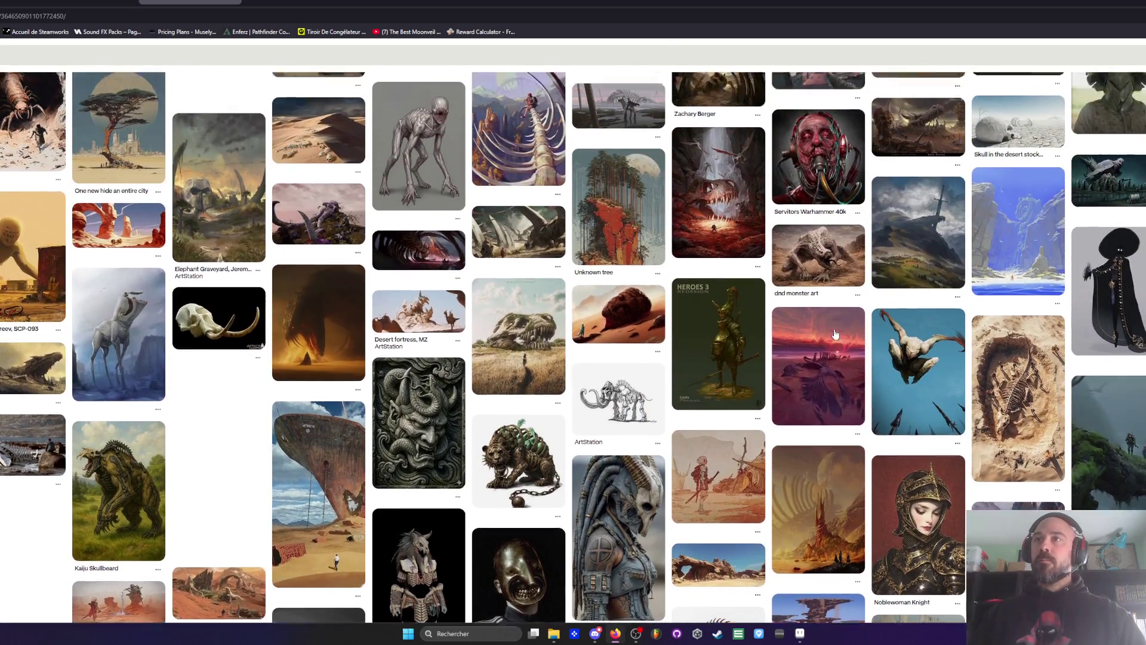
pyautogui.scroll(3, 835, 335)
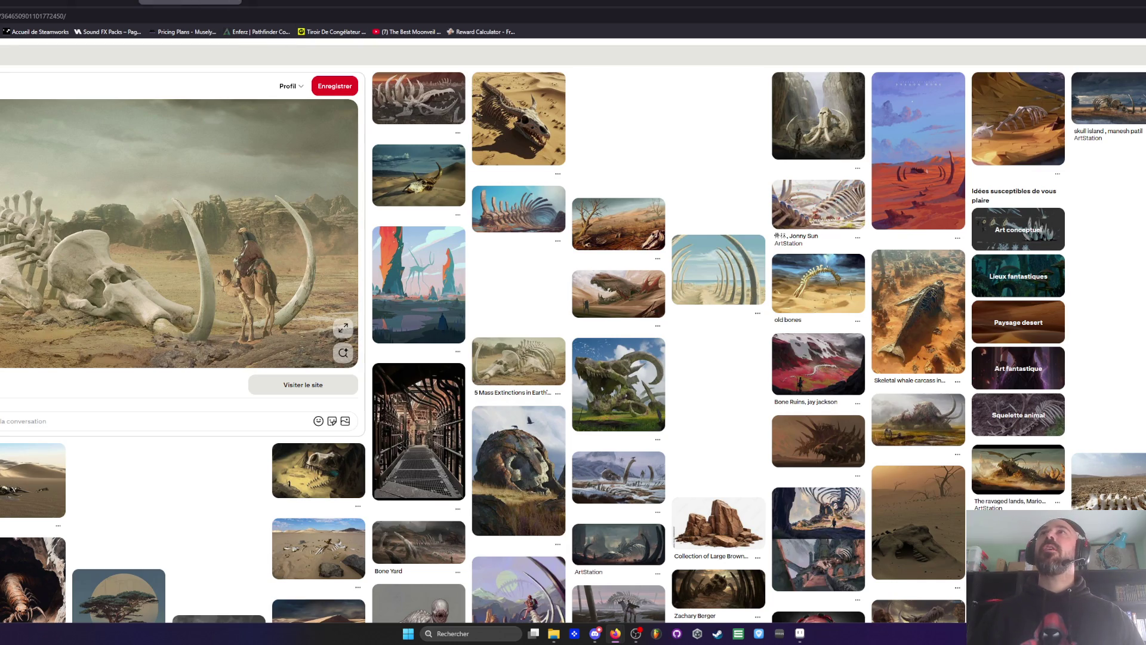
pyautogui.click(295, 6)
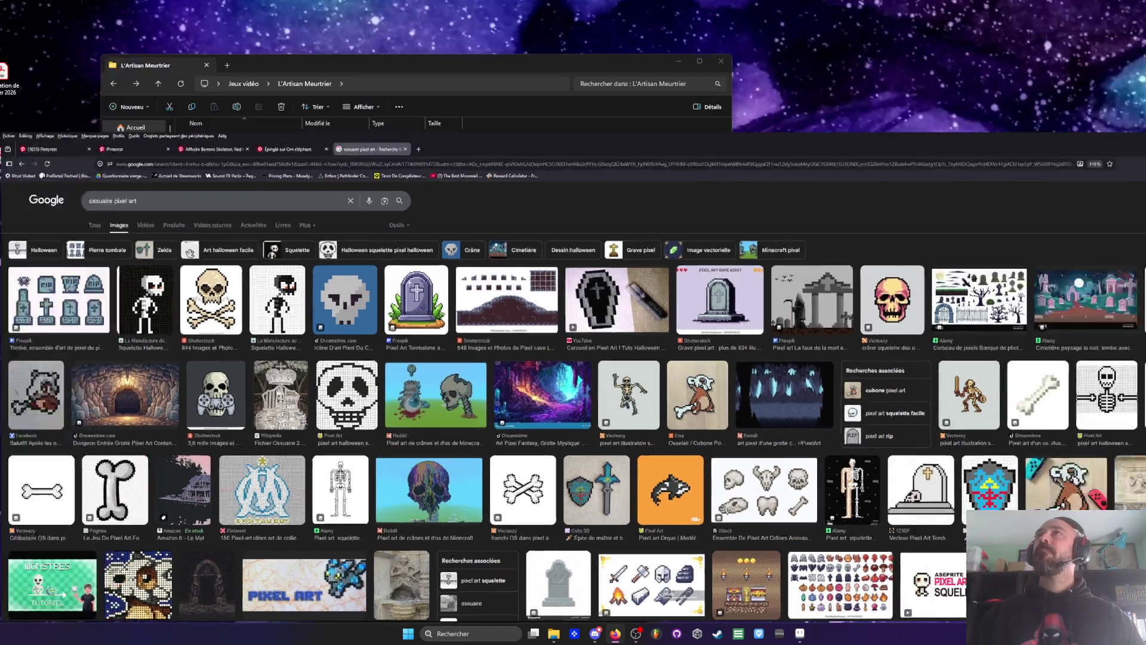
pyautogui.click(615, 633)
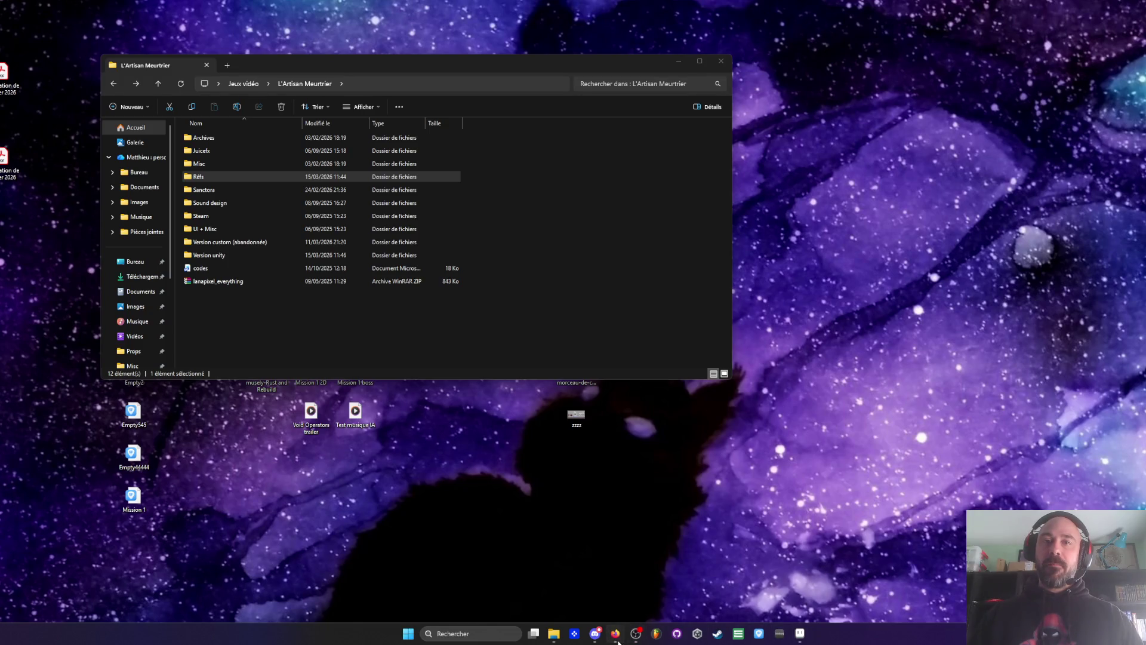
# Step: Bring up the Firefox taskbar window previews to find the Milanote Ressources board
pyautogui.moveTo(618, 623)
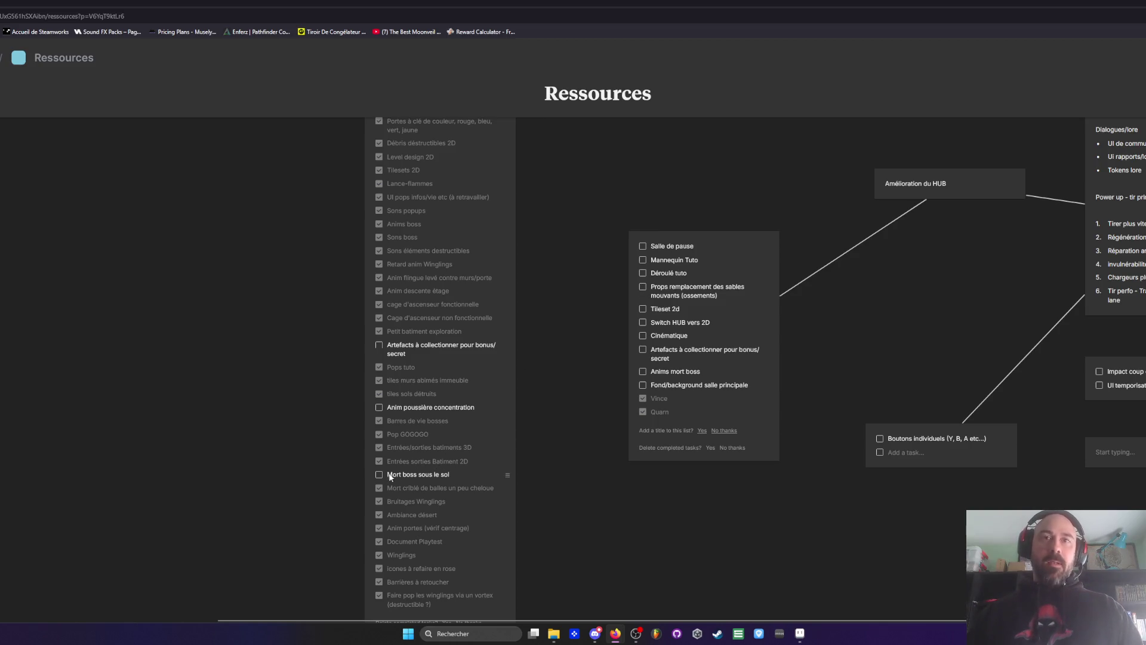
# Step: Move the checklist left and delete its connectors to Amélioration du HUB and the Power-up card
pyautogui.scroll(-1, 564, 418)
pyautogui.scroll(-3, 564, 418)
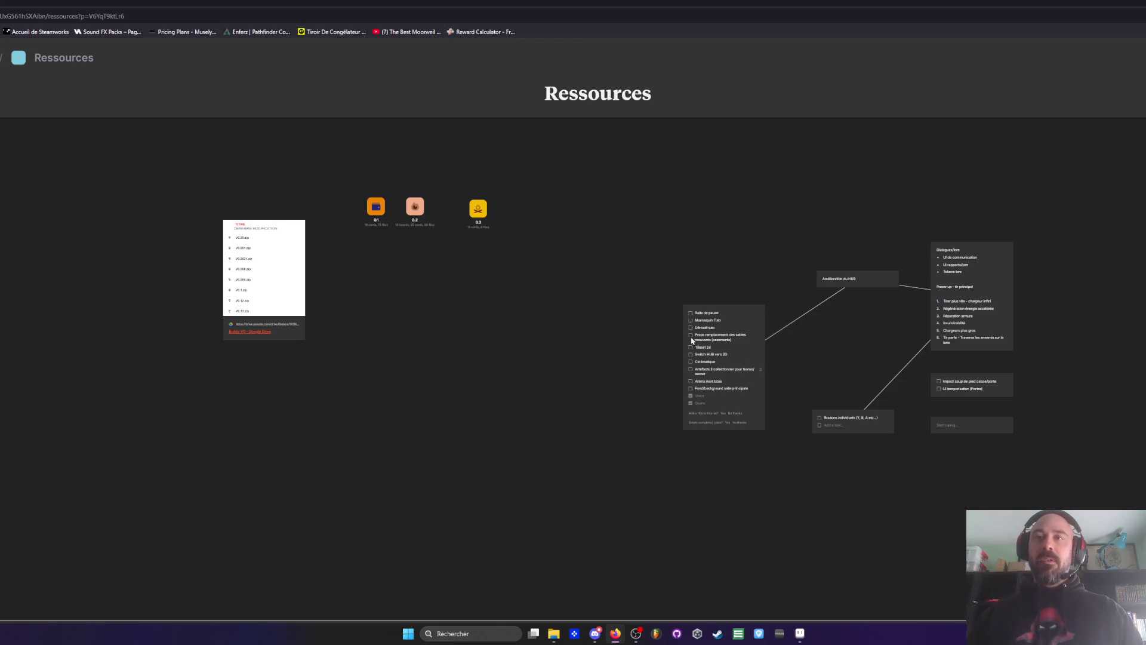
pyautogui.moveTo(702, 350); pyautogui.dragTo(607, 257)
pyautogui.press('Delete')
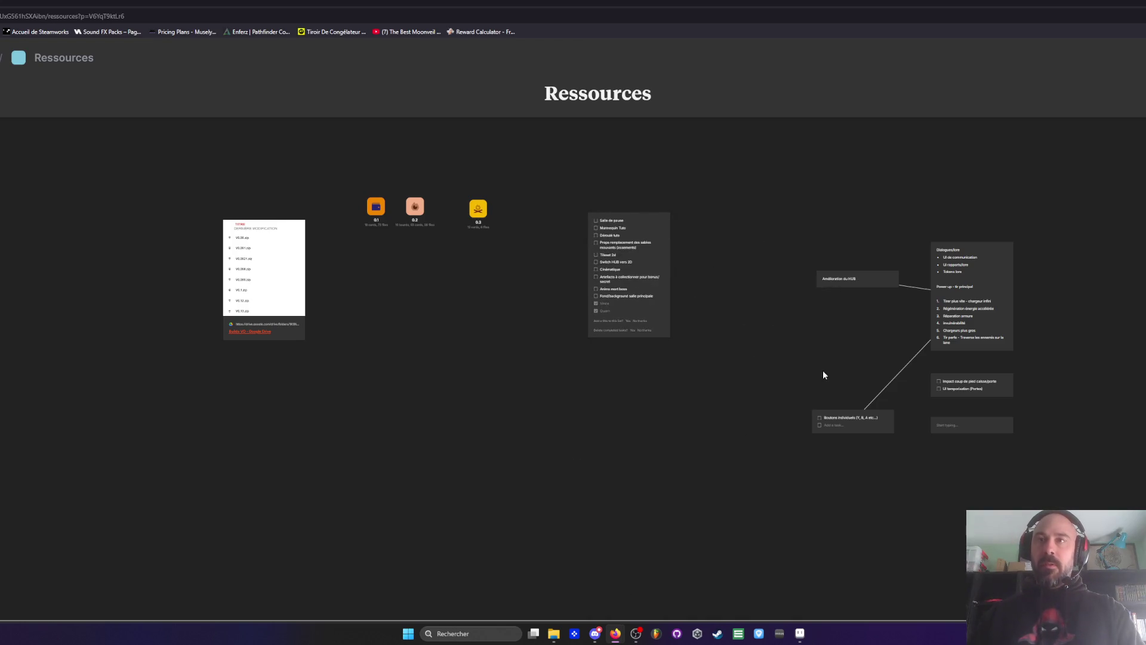
pyautogui.moveTo(841, 429); pyautogui.dragTo(735, 422)
pyautogui.moveTo(797, 338); pyautogui.dragTo(867, 390)
pyautogui.press('Delete')
# Step: Place the Amélioration du HUB card directly above the Dialogues/lore card
pyautogui.scroll(1, 600, 323)
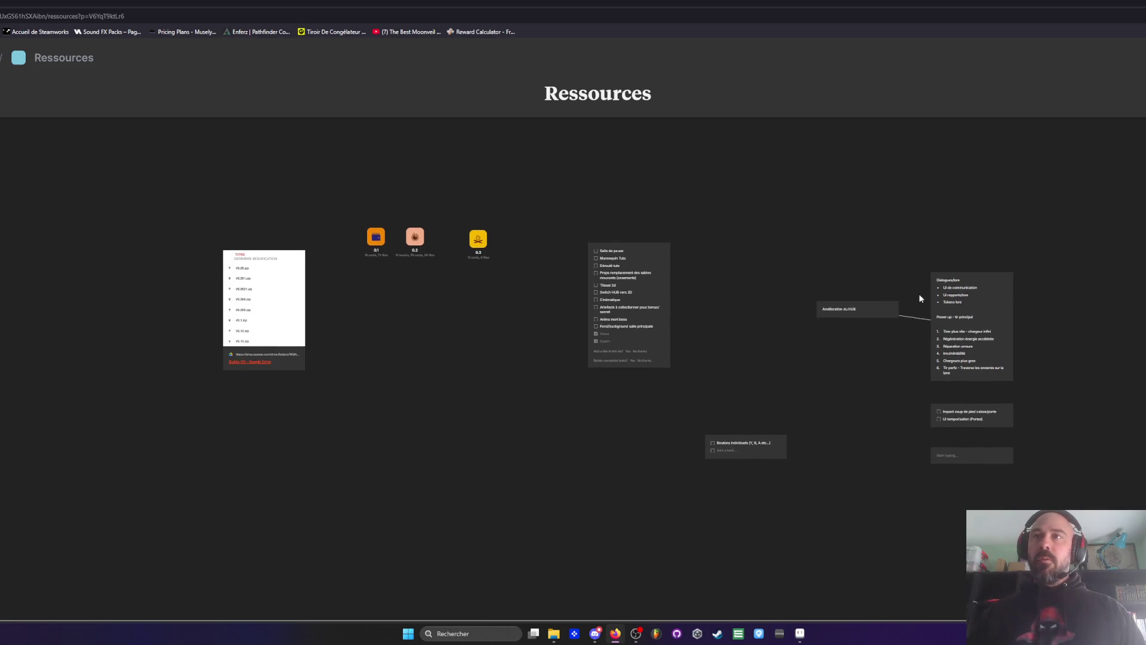
pyautogui.scroll(3, 926, 317)
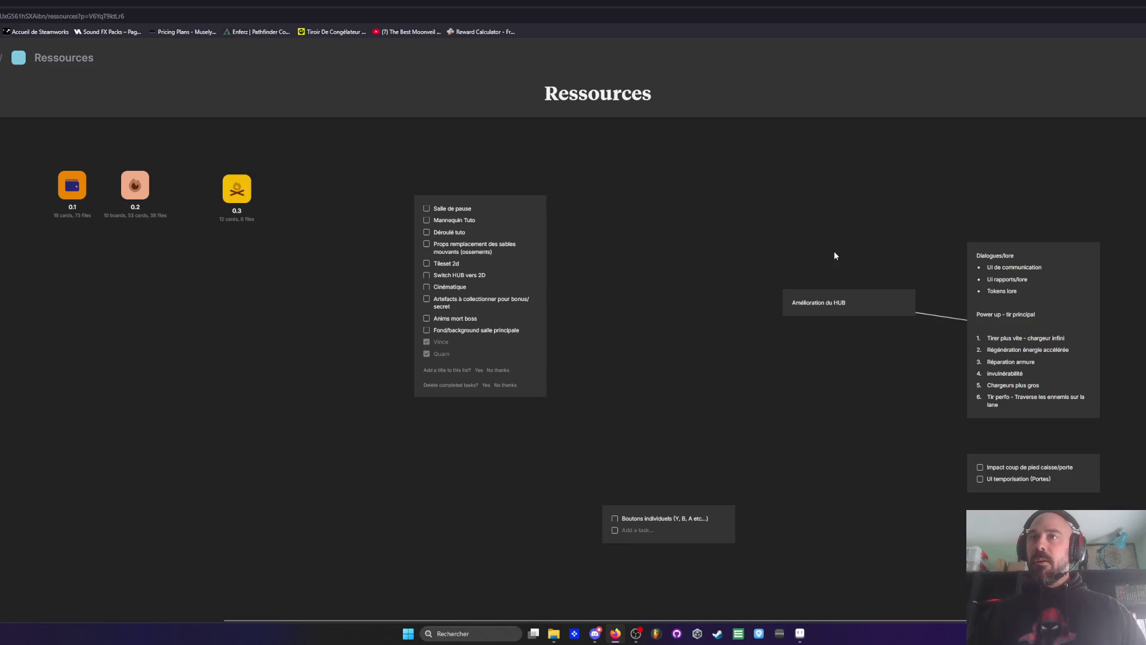
pyautogui.moveTo(834, 301)
pyautogui.mouseDown()
pyautogui.moveTo(999, 186)
pyautogui.moveTo(1020, 204)
pyautogui.mouseUp()
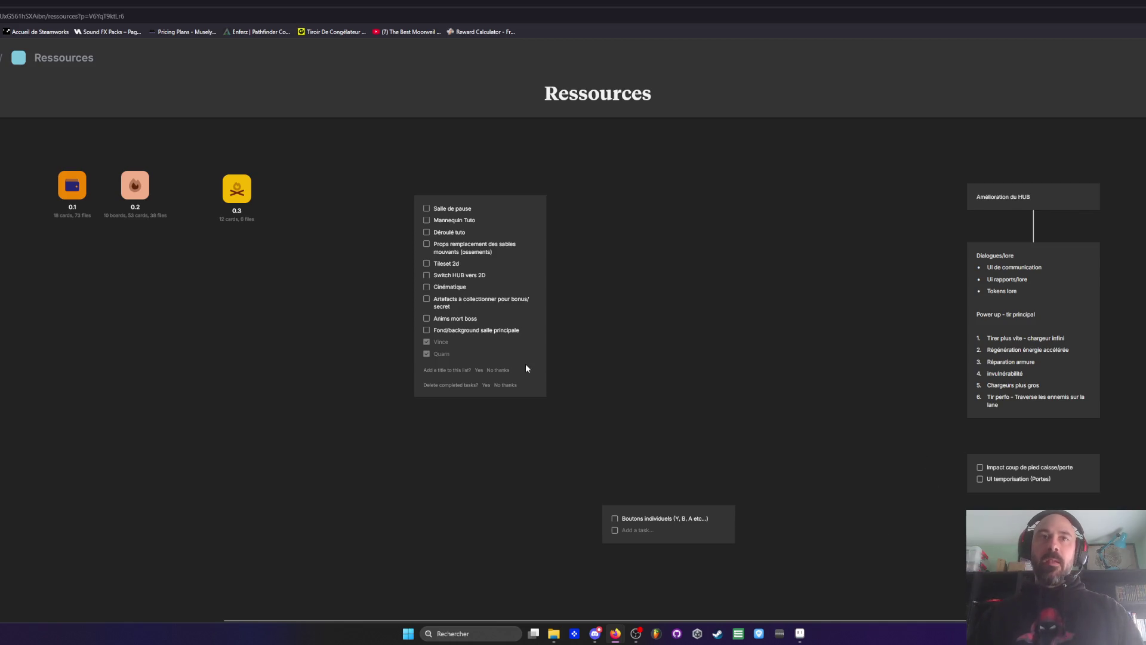
pyautogui.scroll(3, 464, 245)
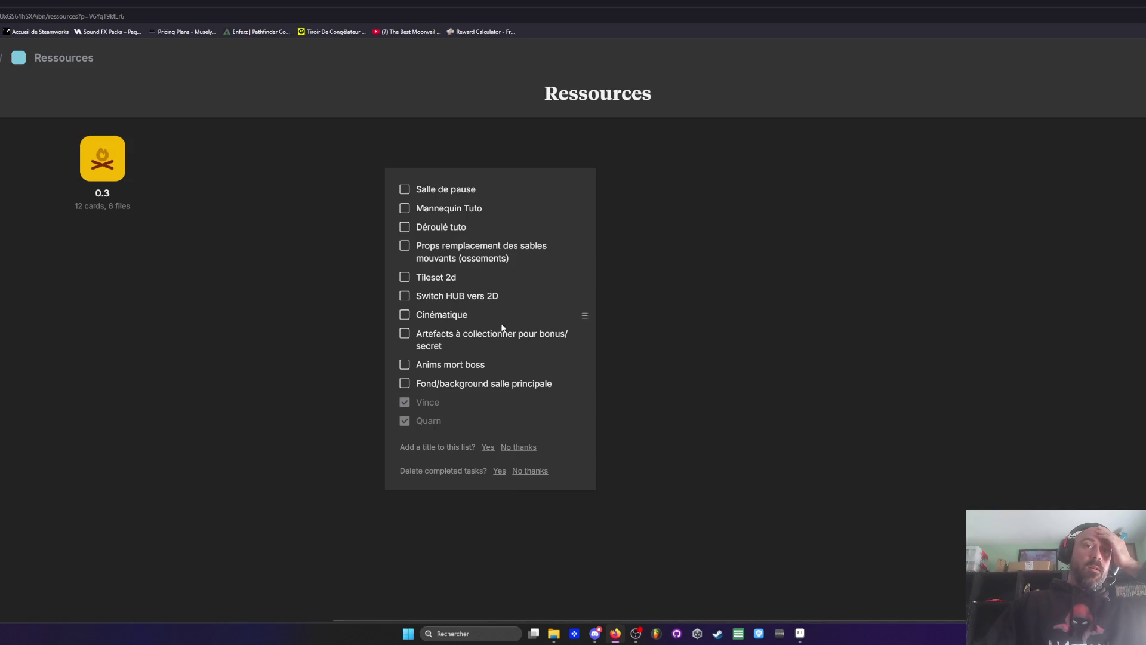
# Step: Add the task 'Props 3D (cactus etc)' right below 'Fond/background salle principale' in the checklist
pyautogui.click(493, 363)
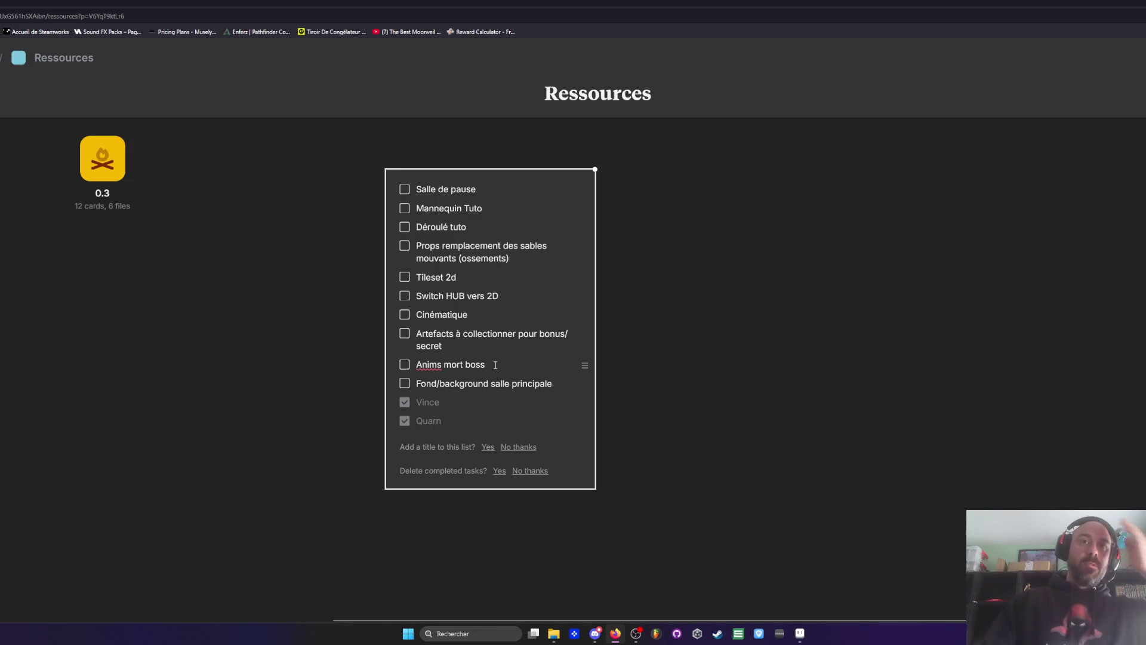
pyautogui.tripleClick(559, 382)
pyautogui.click(560, 383)
pyautogui.press('Return')
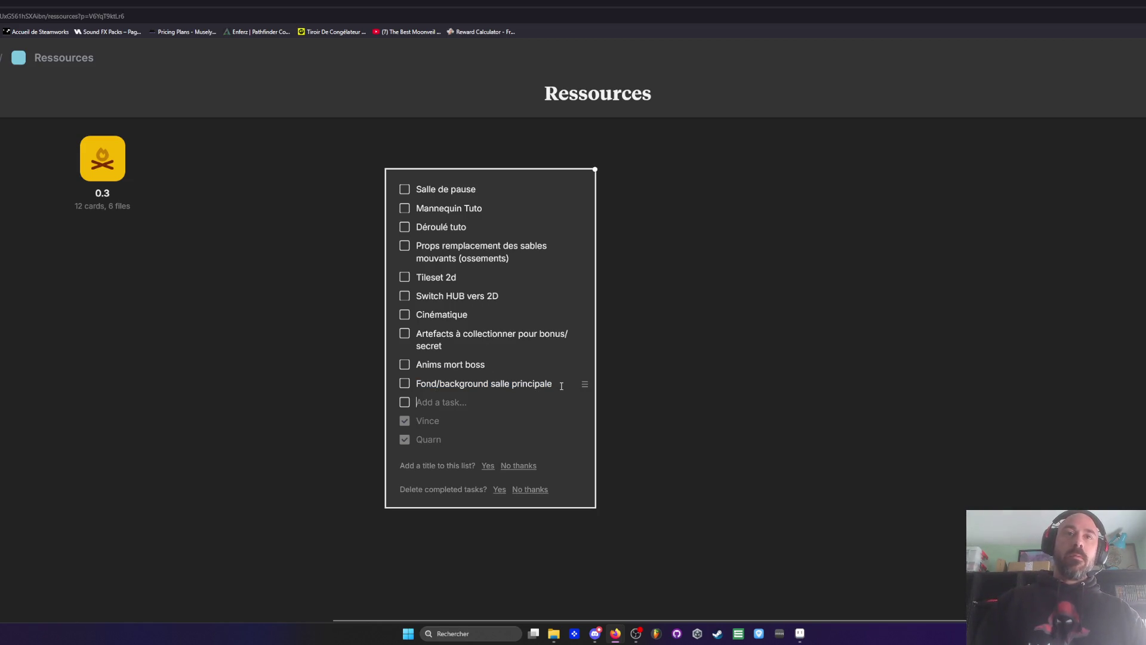
pyautogui.write('Props ')
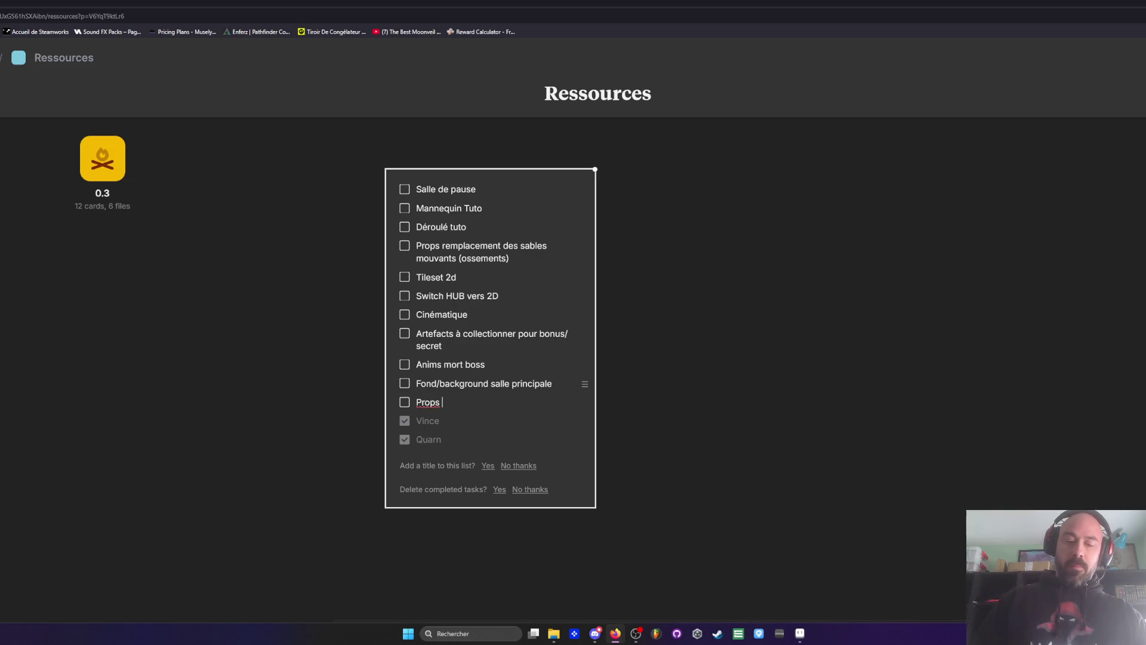
pyautogui.write('3D (ca')
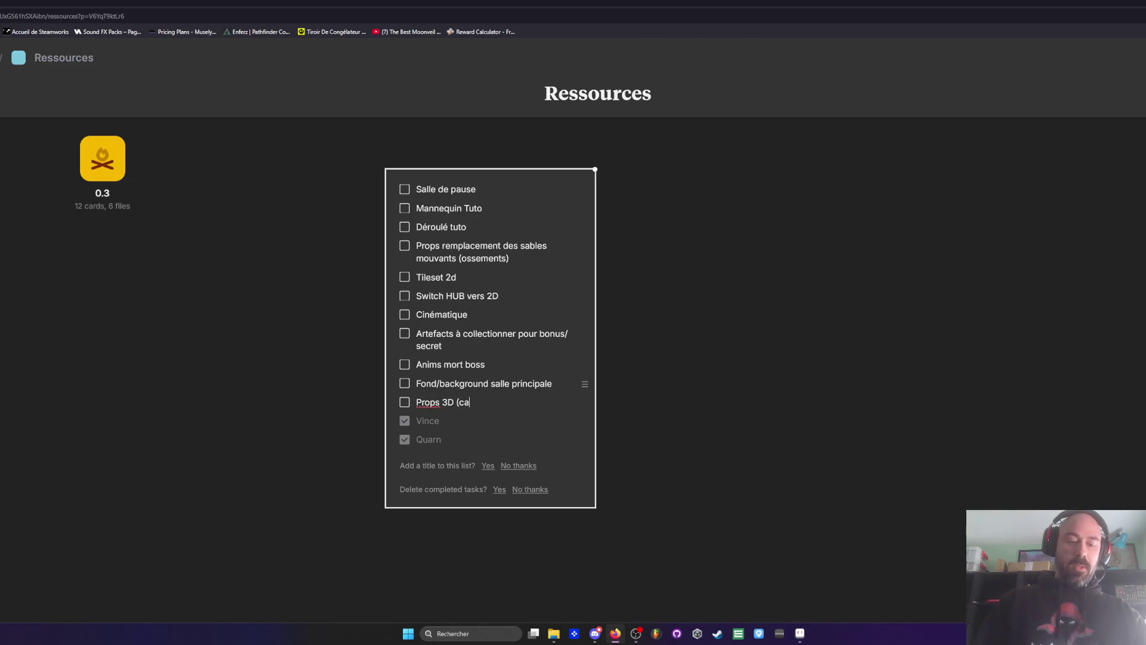
pyautogui.write('ctus etc')
pyautogui.click(668, 367)
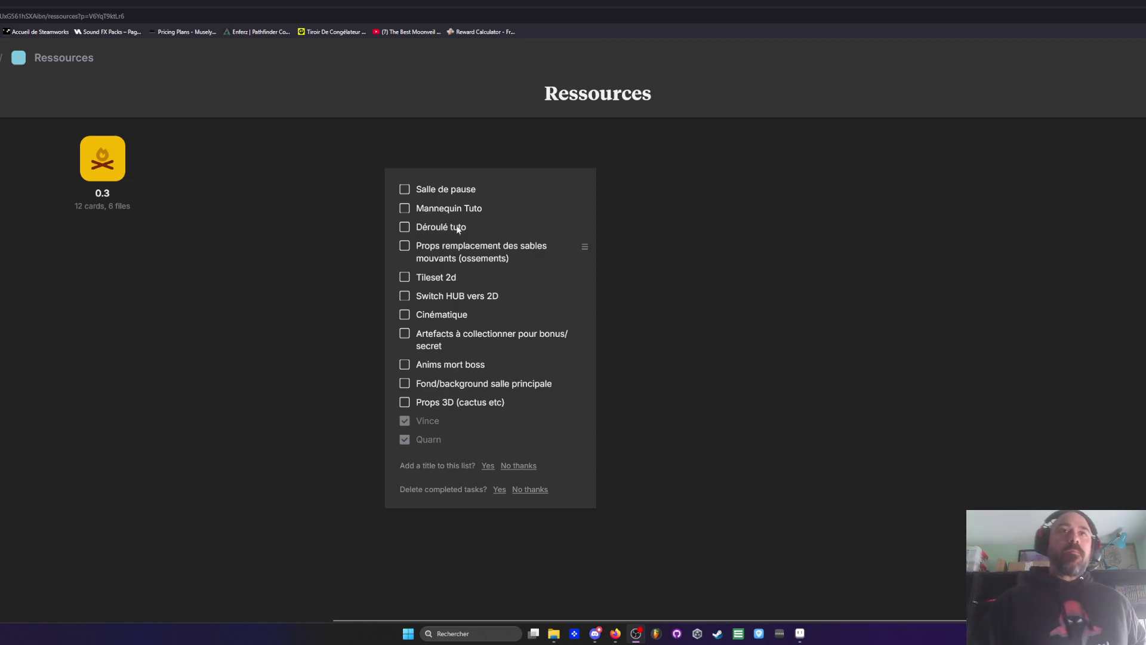
# Step: Insert empty rows at the top and move 'Tileset 2d' into the first one
pyautogui.click(488, 188)
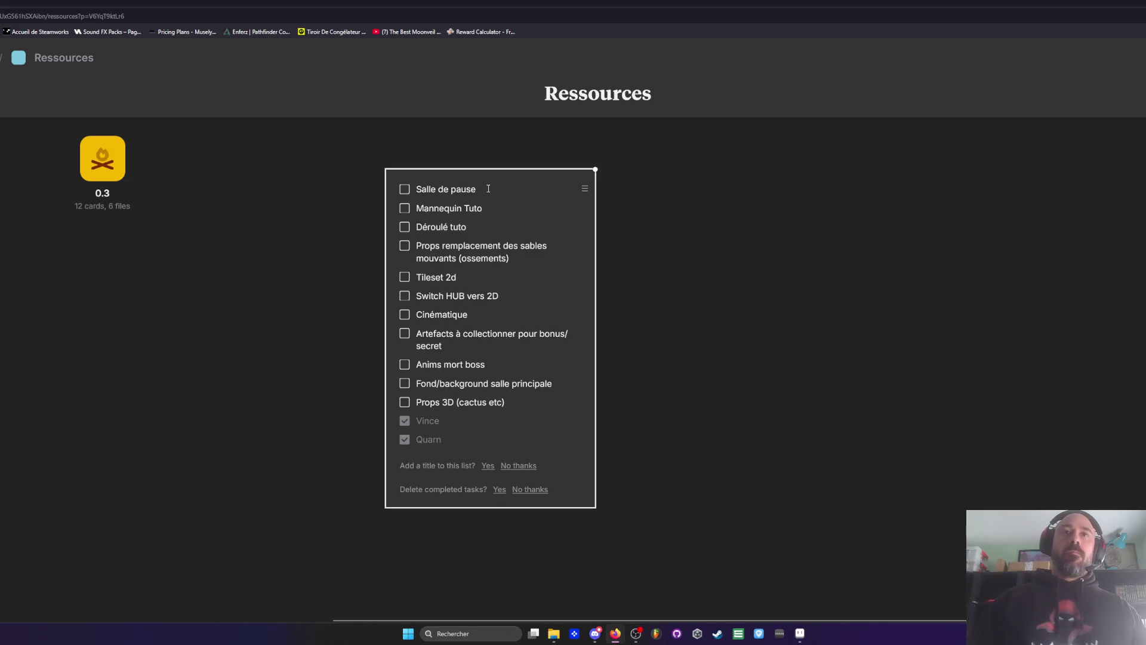
pyautogui.press('Return')
pyautogui.press('Return')
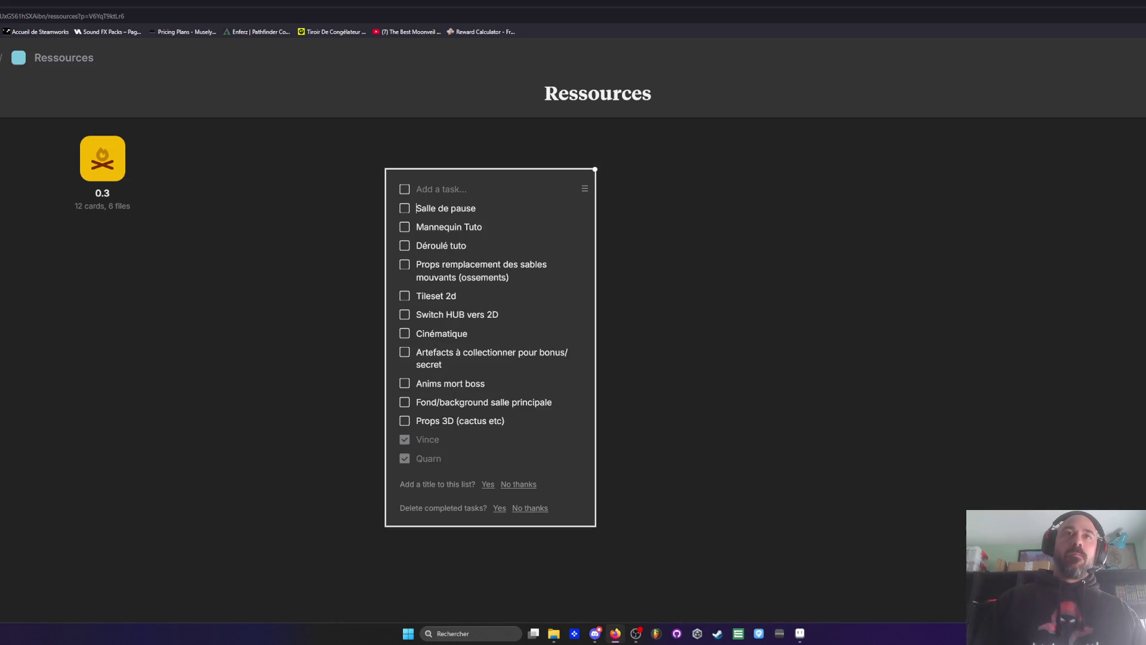
pyautogui.tripleClick(459, 315)
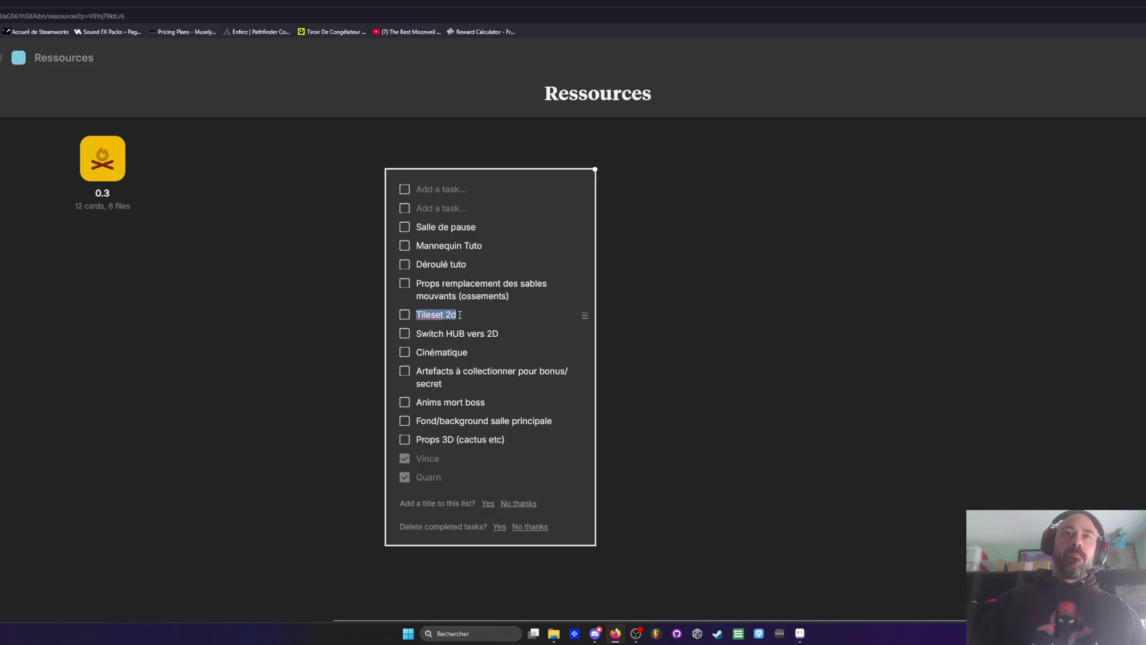
pyautogui.hotkey('ctrl', 'c')
pyautogui.click(432, 189)
pyautogui.hotkey('ctrl', 'v')
pyautogui.tripleClick(442, 314)
pyautogui.doubleClick(339, 321)
pyautogui.click(349, 334)
pyautogui.click(470, 314)
pyautogui.click(470, 314)
pyautogui.press('BackSpace')
pyautogui.press('BackSpace')
pyautogui.press('BackSpace')
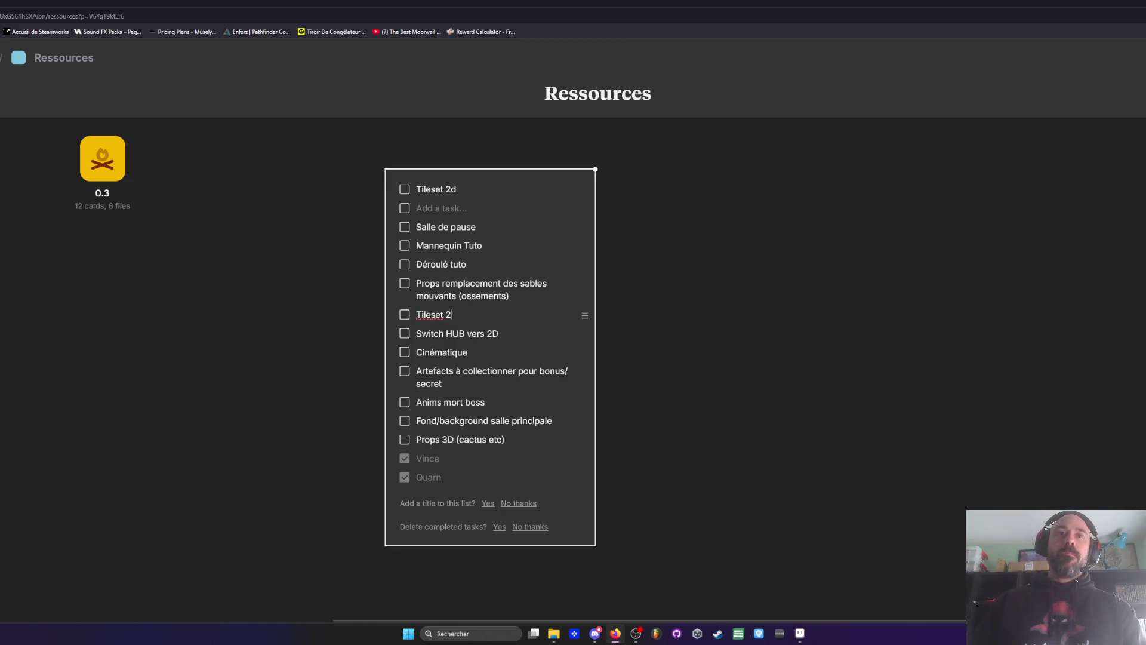
pyautogui.press('BackSpace')
pyautogui.press('BackSpace')
pyautogui.press('BackSpace')
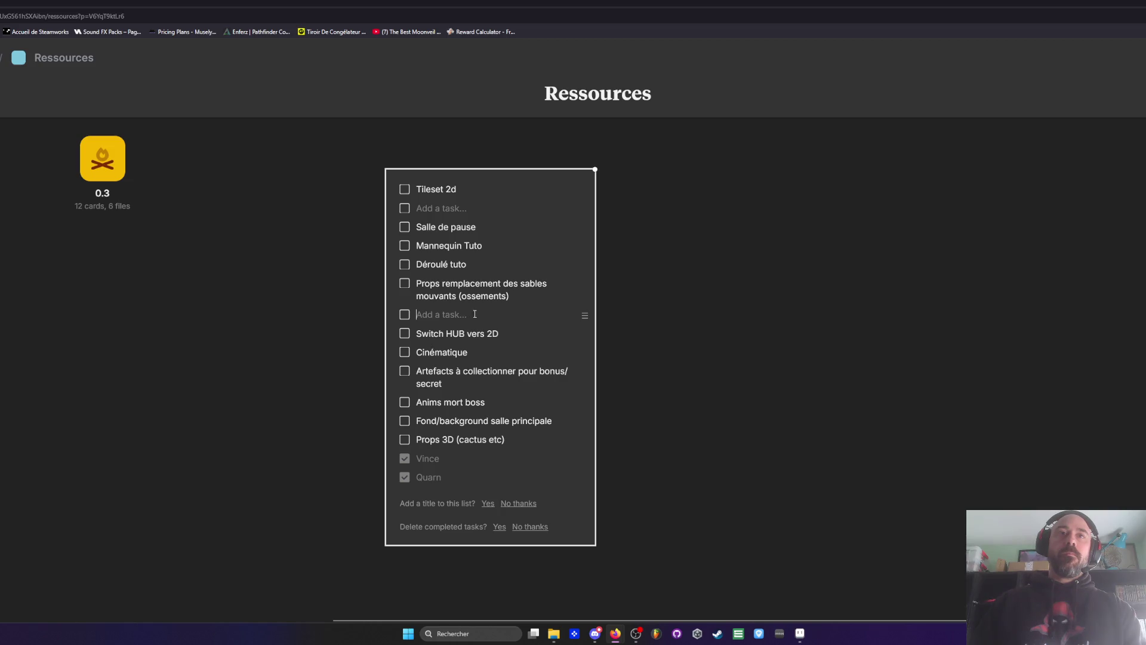
# Step: Move 'Salle de pause' to the bottom and 'Props 3D (cactus etc)' into its top slot
pyautogui.tripleClick(442, 227)
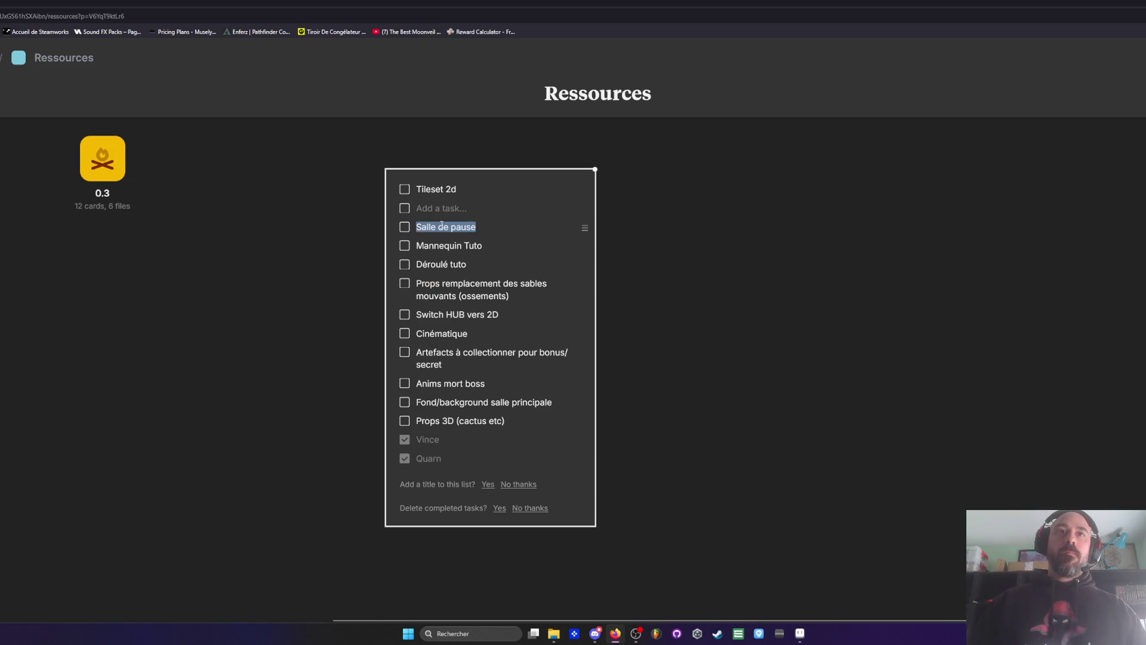
pyautogui.tripleClick(519, 420)
pyautogui.click(510, 419)
pyautogui.press('Return')
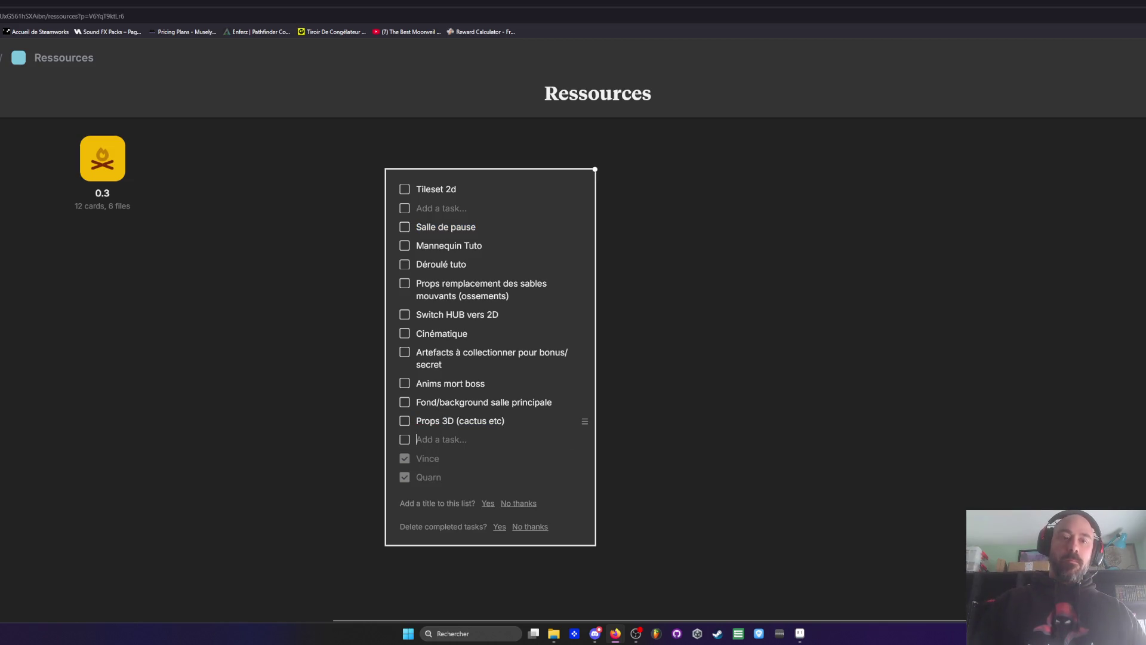
pyautogui.hotkey('ctrl', 'v')
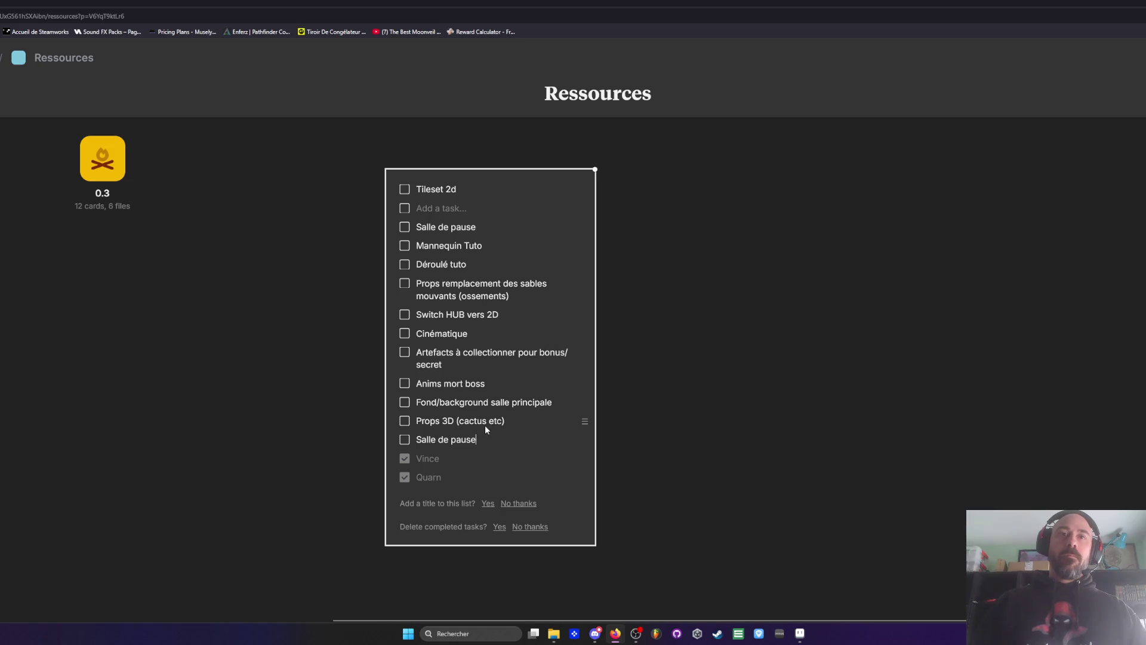
pyautogui.moveTo(506, 421); pyautogui.dragTo(412, 428)
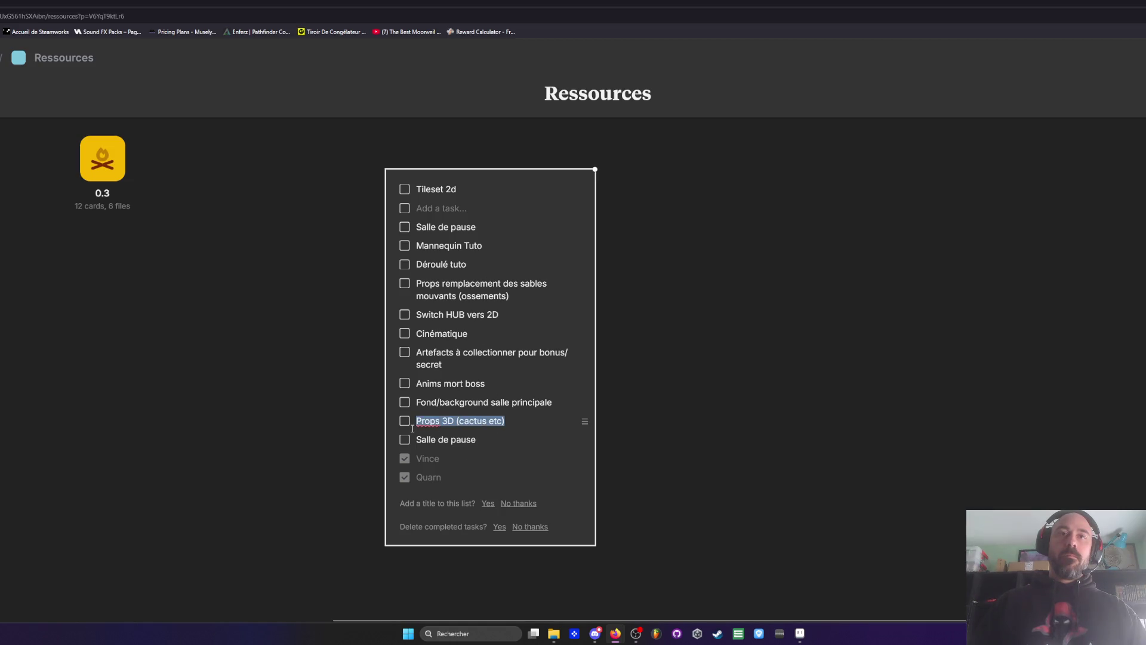
pyautogui.tripleClick(485, 231)
pyautogui.hotkey('ctrl', 'v')
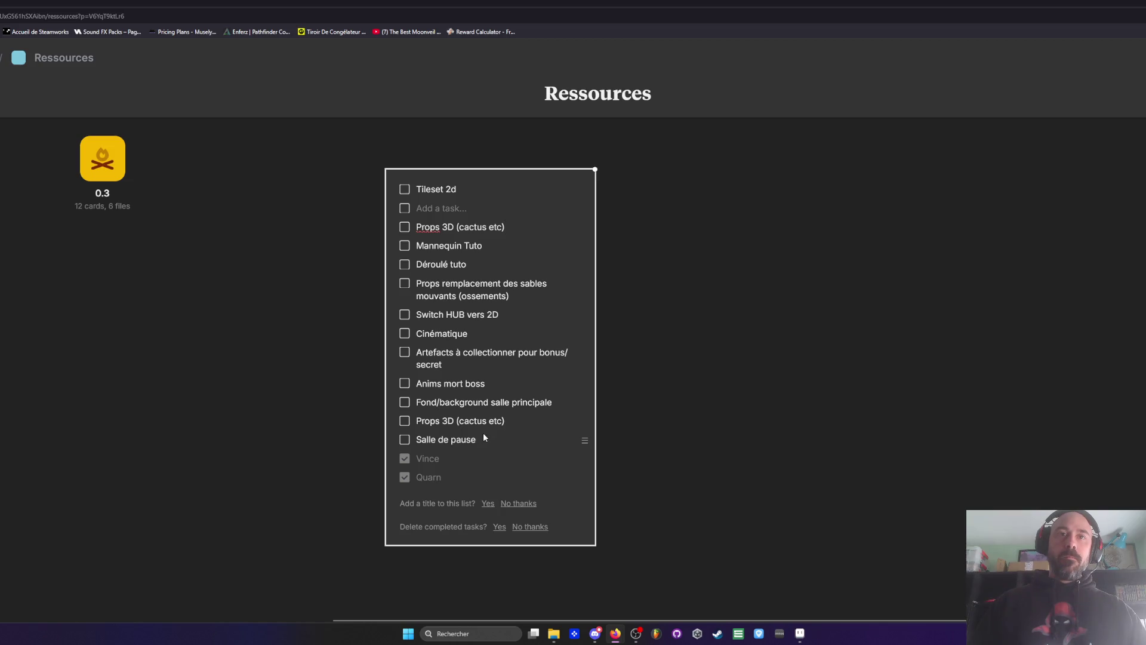
pyautogui.moveTo(515, 424); pyautogui.dragTo(345, 428)
pyautogui.press('BackSpace')
pyautogui.press('BackSpace')
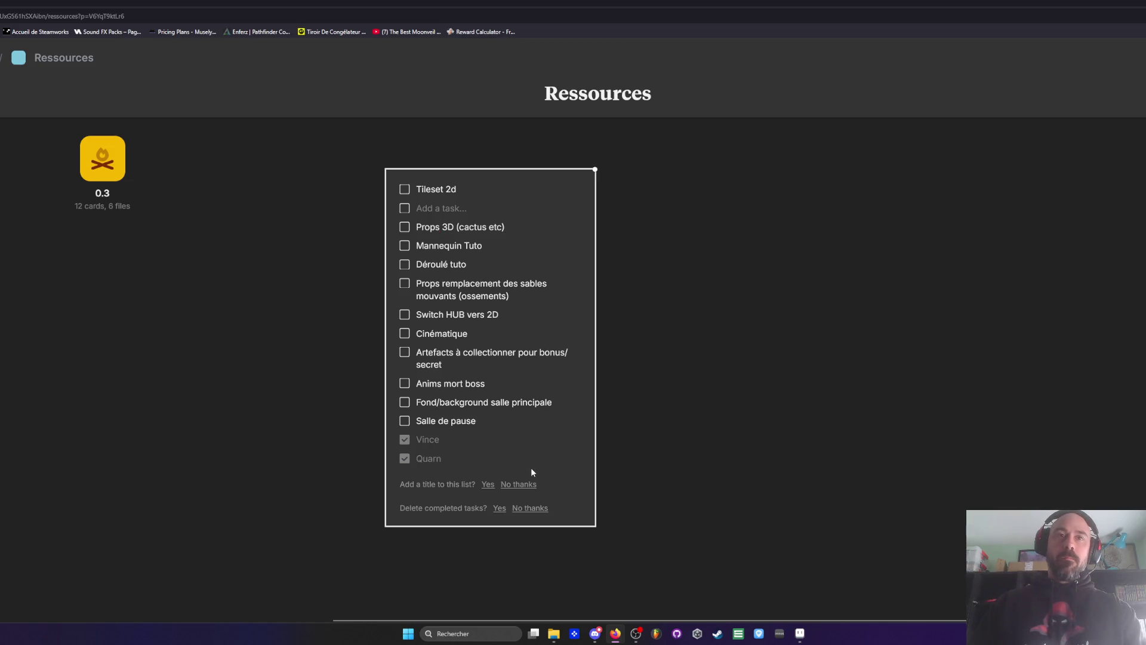
# Step: Move 'Anims mort boss' into the remaining empty top row and delete its duplicate
pyautogui.moveTo(464, 385)
pyautogui.mouseDown()
pyautogui.moveTo(493, 389)
pyautogui.moveTo(401, 389)
pyautogui.mouseUp()
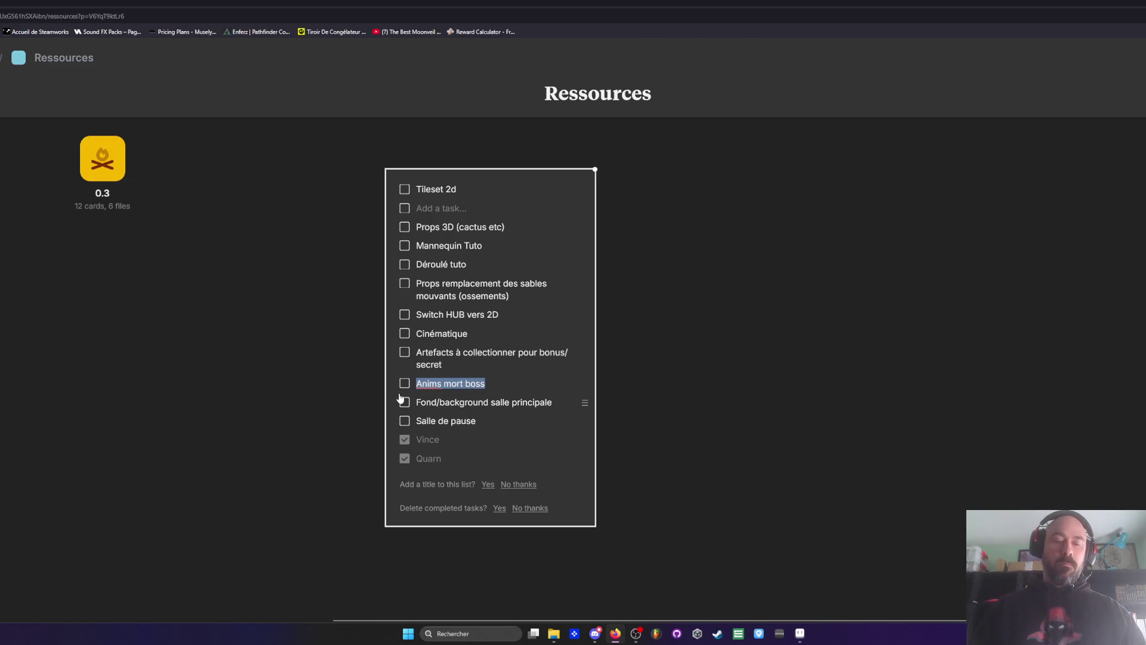
pyautogui.click(446, 209)
pyautogui.hotkey('ctrl', 'v')
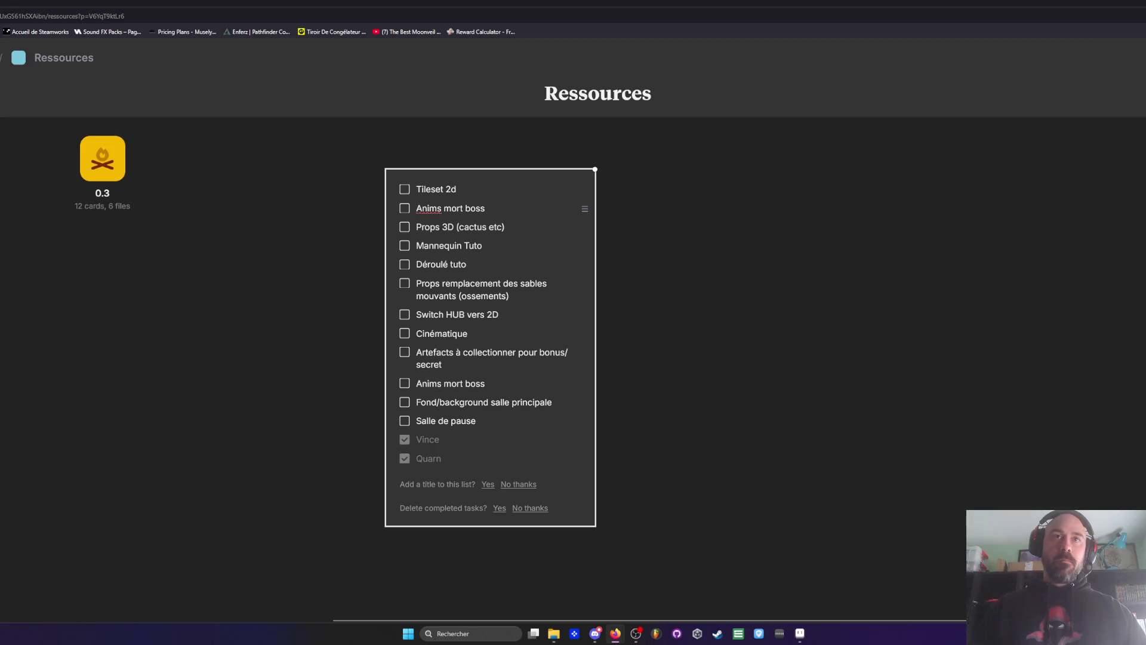
pyautogui.moveTo(489, 385); pyautogui.dragTo(294, 387)
pyautogui.press('BackSpace')
pyautogui.press('BackSpace')
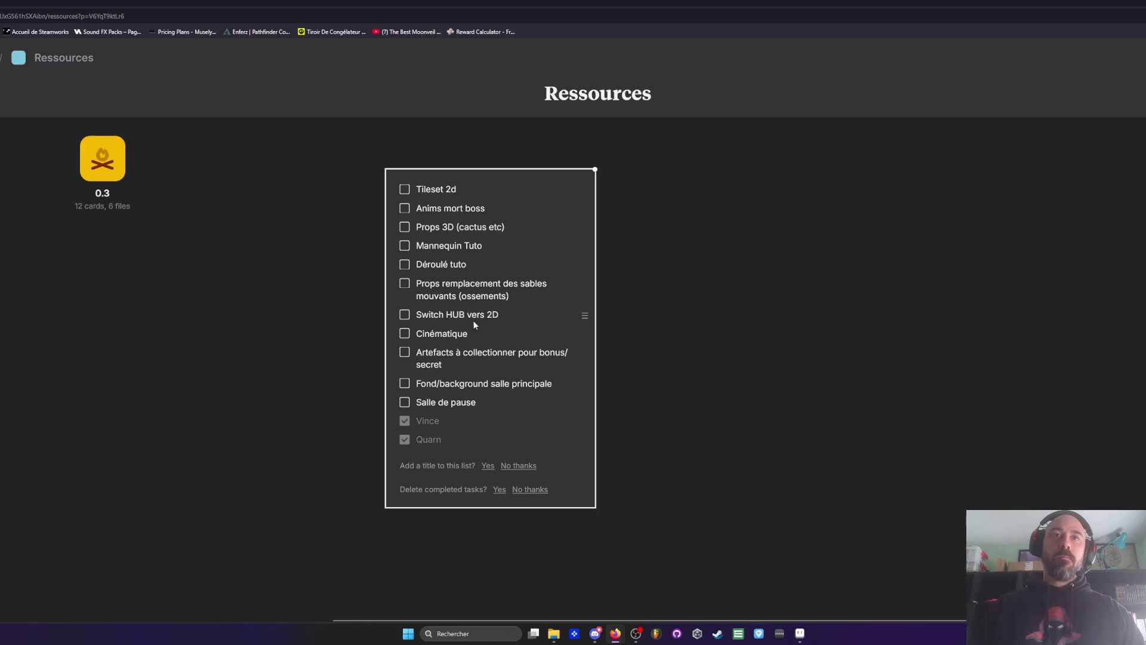
pyautogui.click(503, 317)
# Step: Zoom out and drag the 0.3 board card left so it sits beside 0.2
pyautogui.scroll(-2, 460, 436)
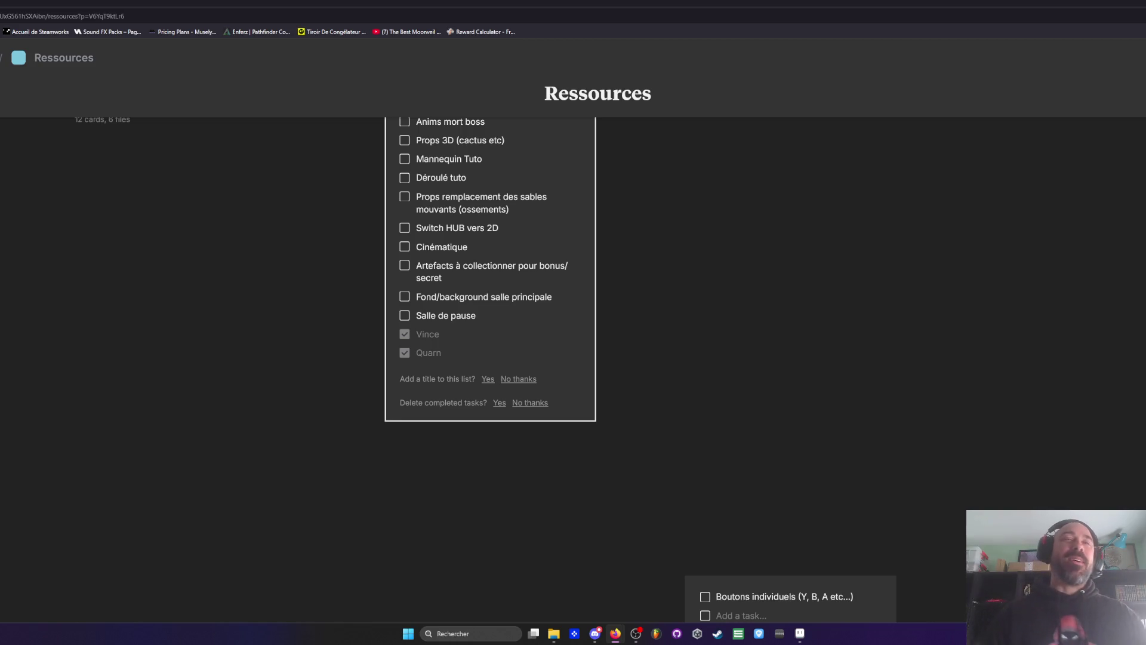
pyautogui.scroll(3, 356, 258)
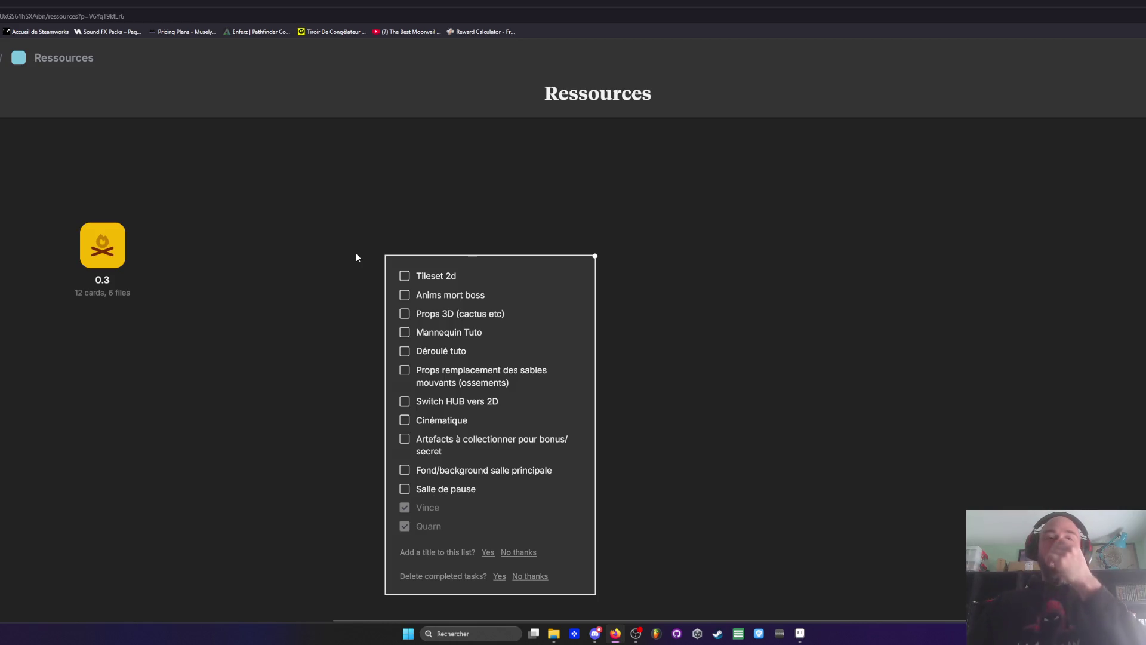
pyautogui.scroll(-2, 332, 342)
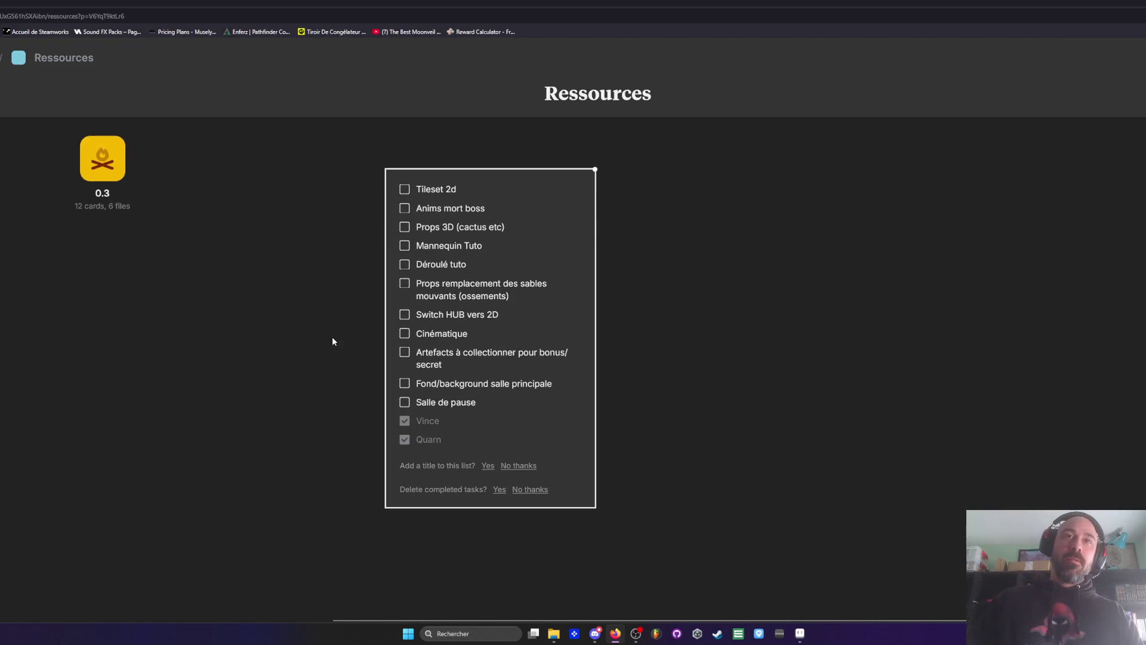
pyautogui.scroll(-1, 332, 341)
pyautogui.scroll(3, 333, 342)
pyautogui.keyDown('ctrl'); pyautogui.scroll(-3, 332, 341); pyautogui.keyUp('ctrl')
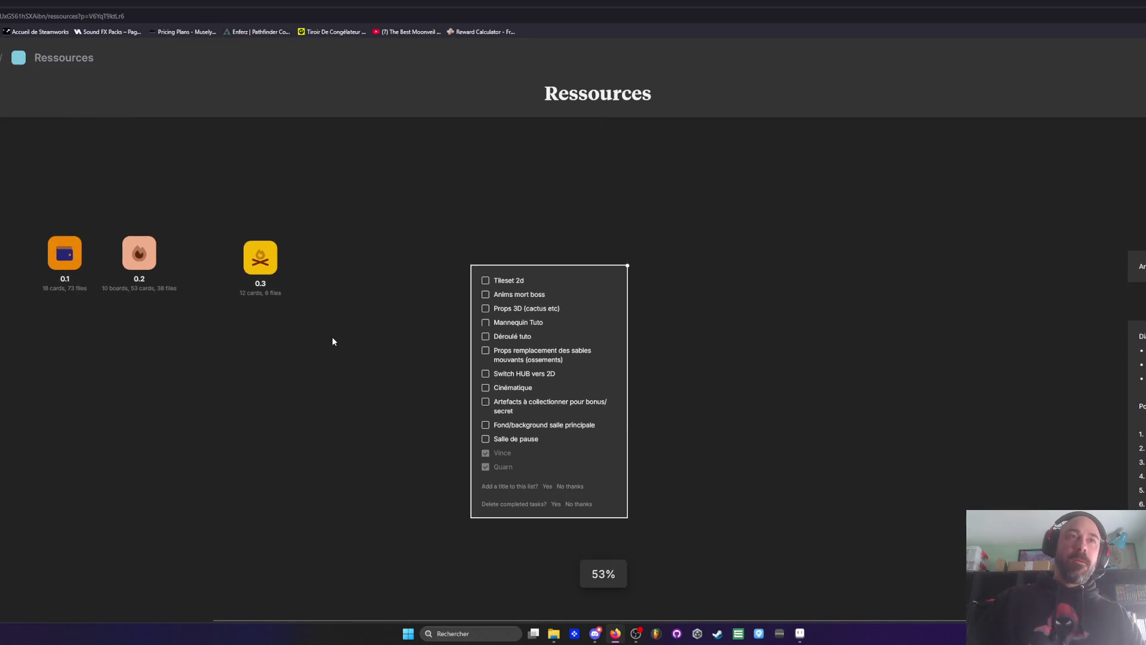
pyautogui.moveTo(251, 268); pyautogui.dragTo(210, 267)
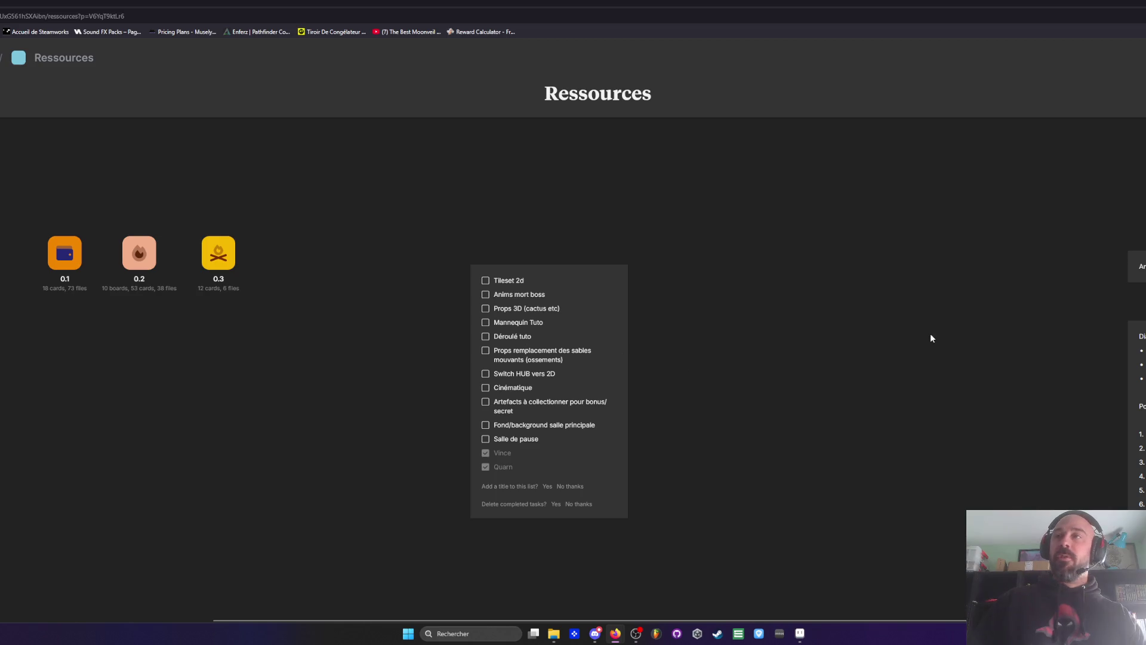
# Step: Move the Boutons individuels checklist up beside the right-hand notes
pyautogui.scroll(-5, 907, 338)
pyautogui.scroll(2, 776, 472)
pyautogui.moveTo(729, 468); pyautogui.dragTo(859, 437)
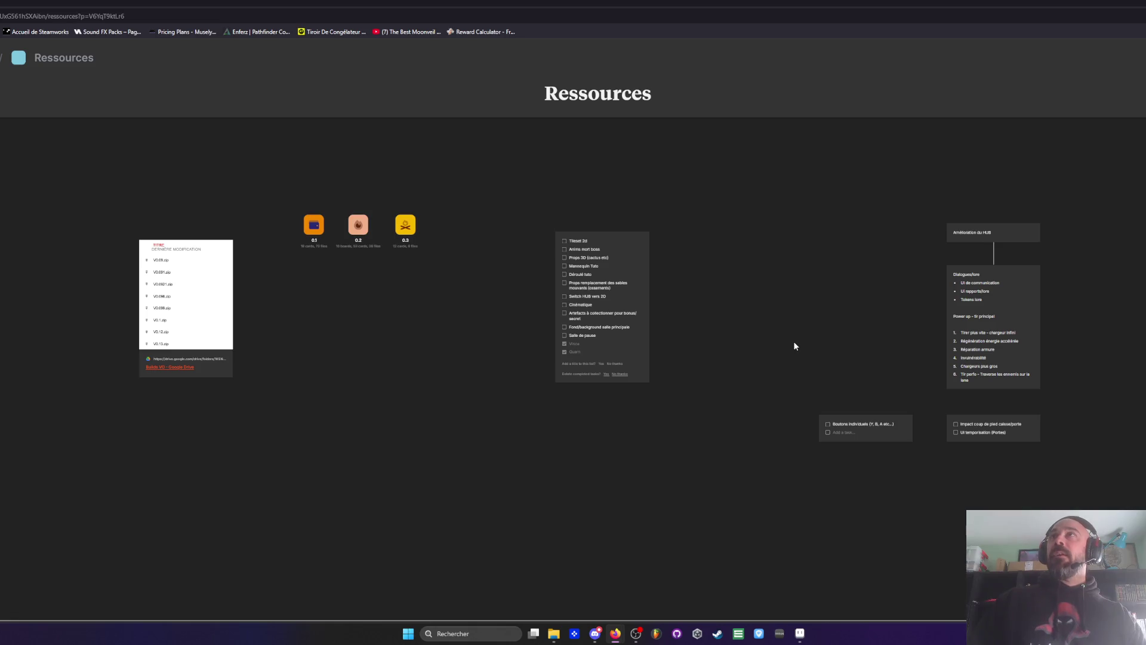
pyautogui.scroll(3, 637, 301)
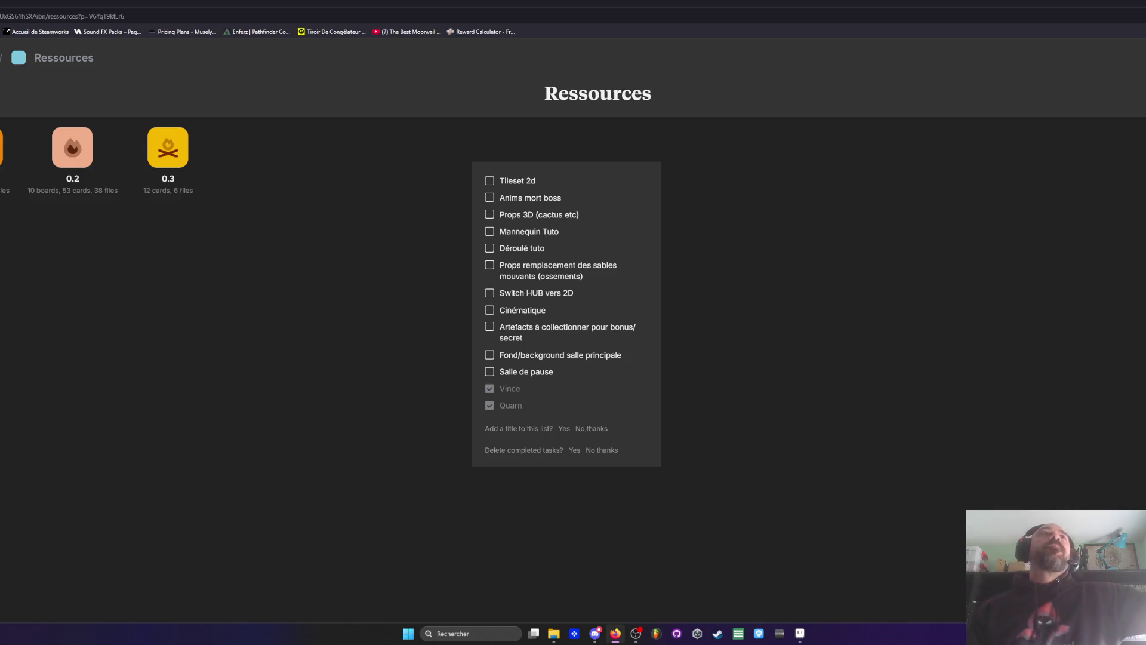
# Step: Scroll up the Ressources board to bring the Vince and Quarn checklist tasks into view
pyautogui.scroll(2, 417, 231)
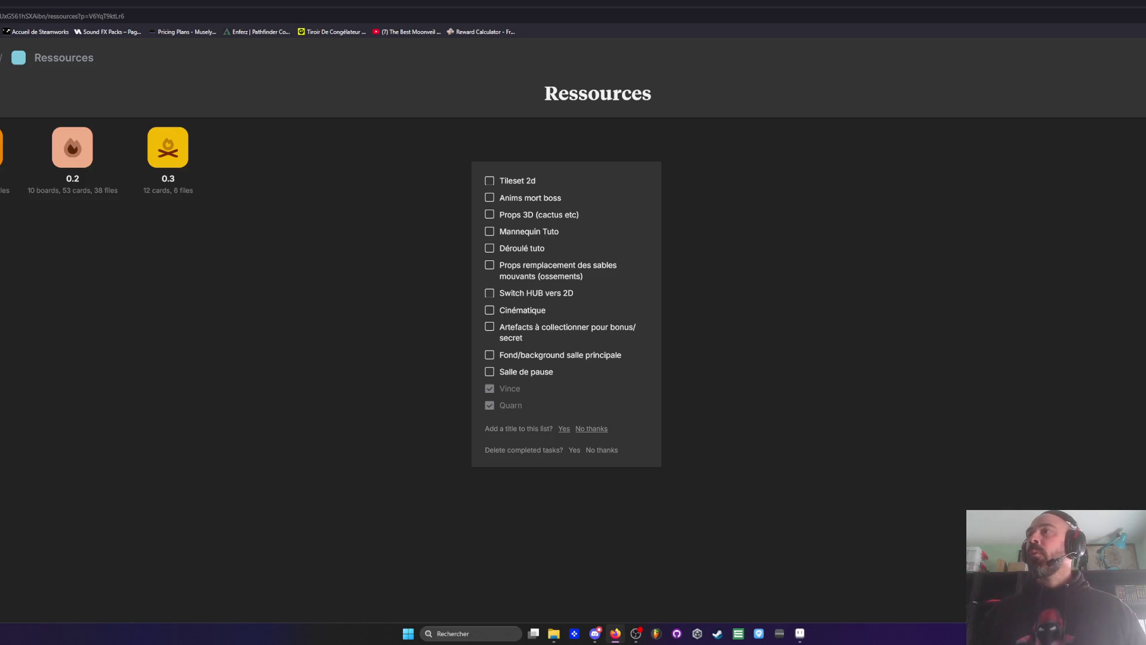
# Step: Zoom the Ressources board out to about 35% to show the 0.1–0.3 boards, builds list, checklist and HUB notes
pyautogui.scroll(-2, 887, 190)
pyautogui.scroll(-5, 889, 214)
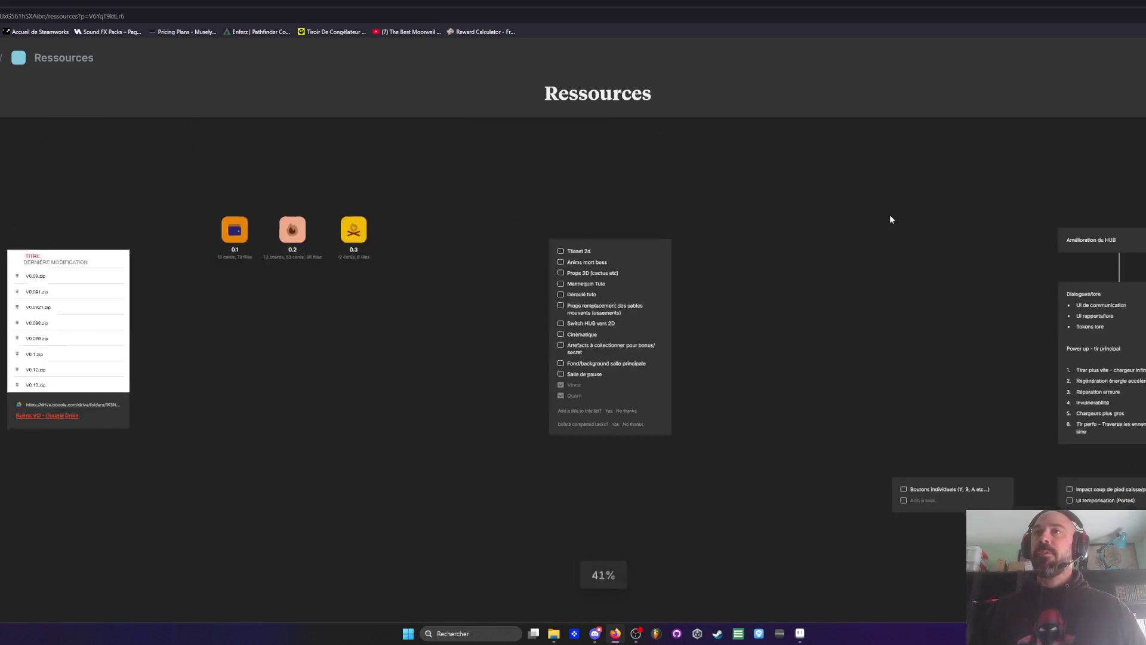
pyautogui.scroll(1, 371, 305)
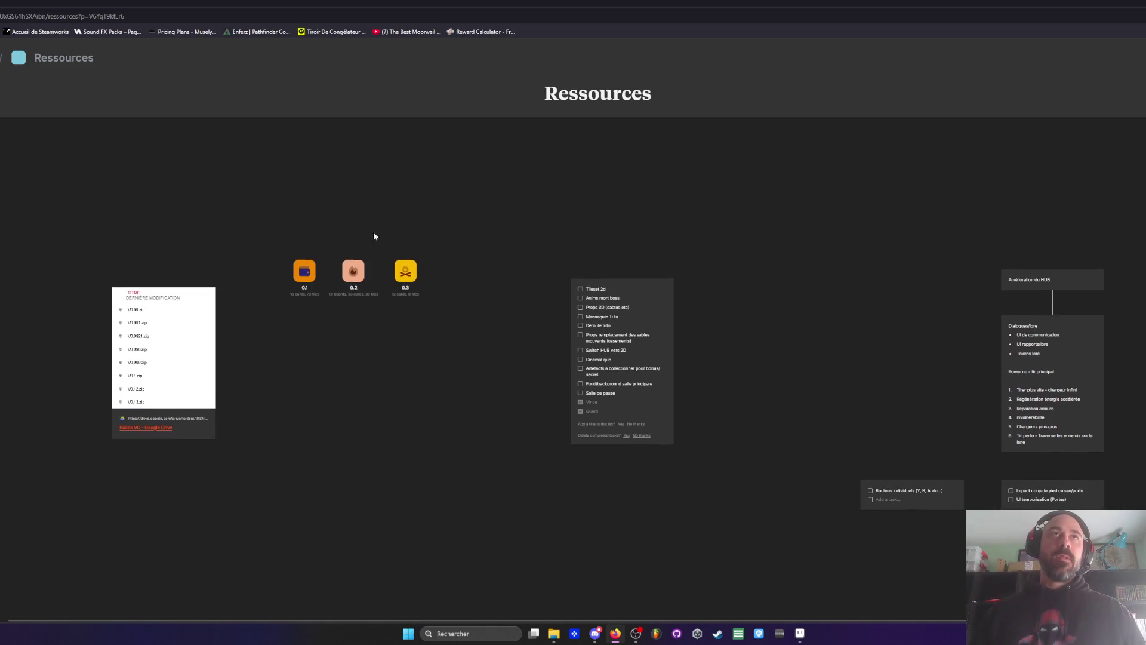